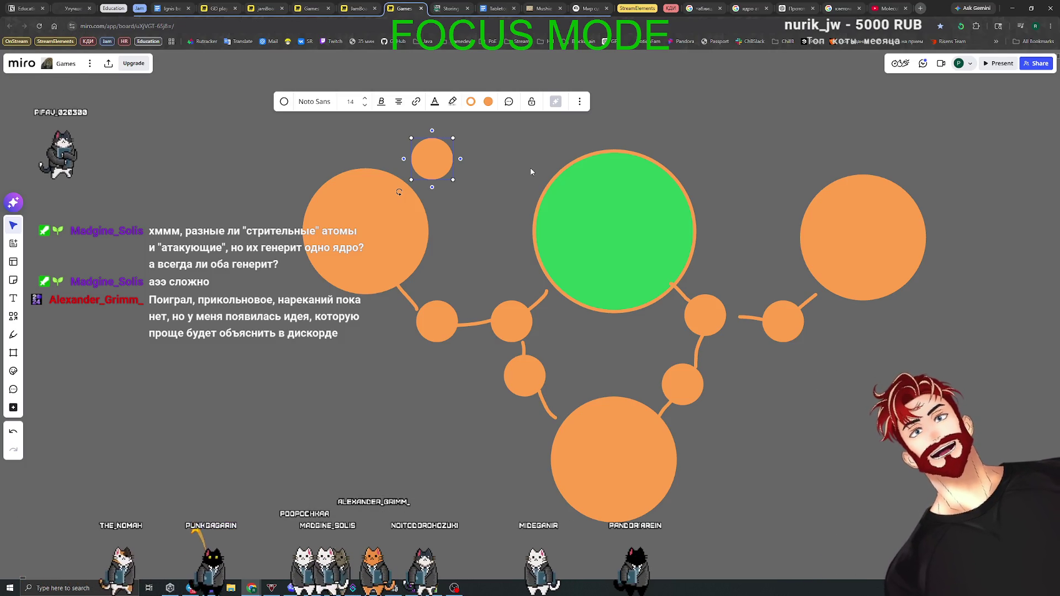
# - Try moving the small orange circle onto the connector, then undo the misplaced move
pyautogui.moveTo(438, 162); pyautogui.dragTo(446, 156)
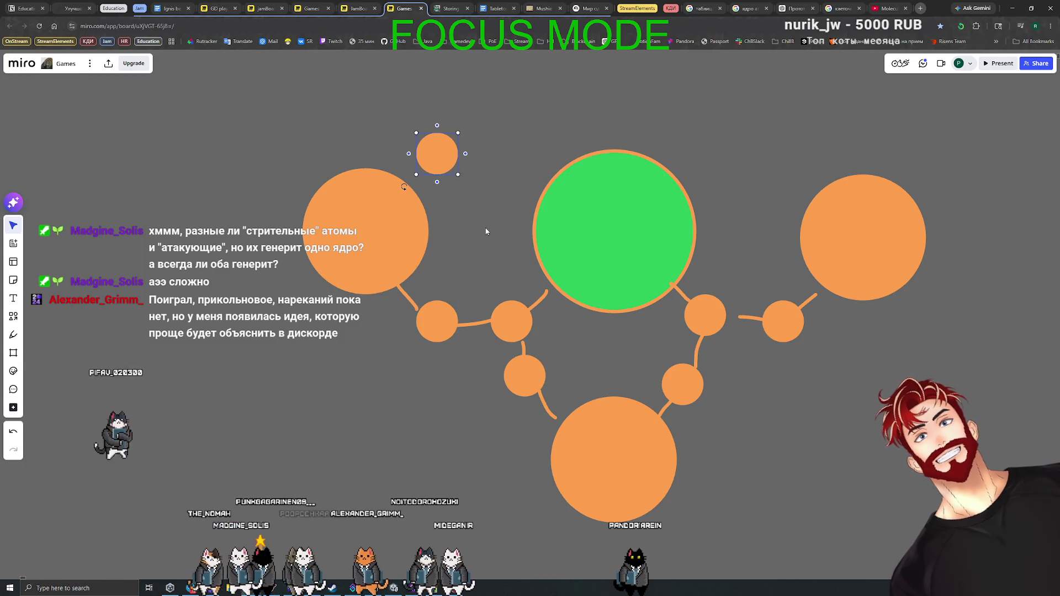
pyautogui.scroll(-3, 475, 243)
pyautogui.moveTo(464, 258); pyautogui.dragTo(459, 299)
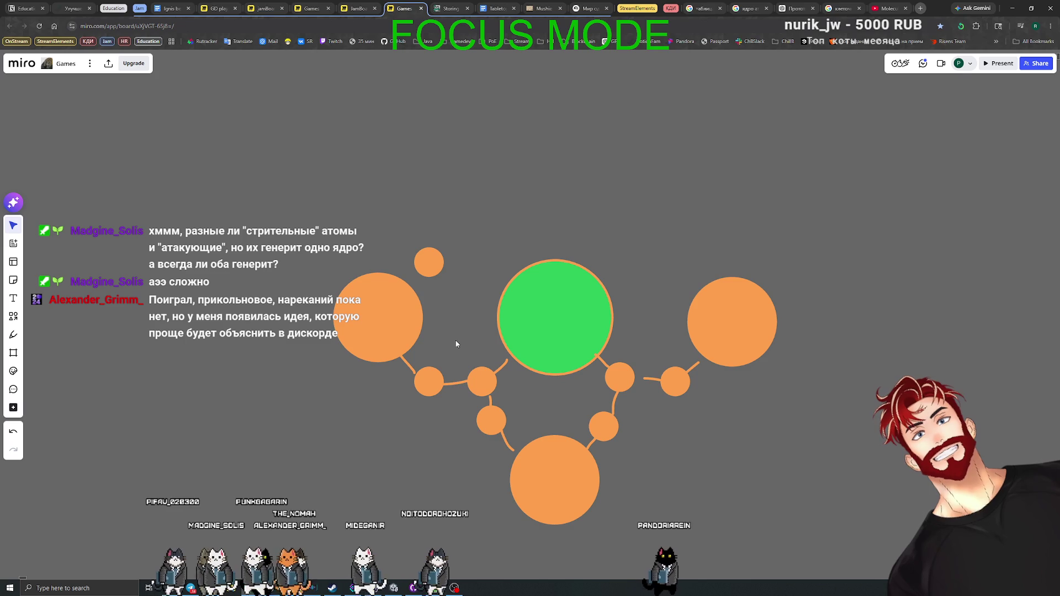
pyautogui.moveTo(425, 261)
pyautogui.mouseDown()
pyautogui.moveTo(527, 258)
pyautogui.moveTo(482, 382)
pyautogui.mouseUp()
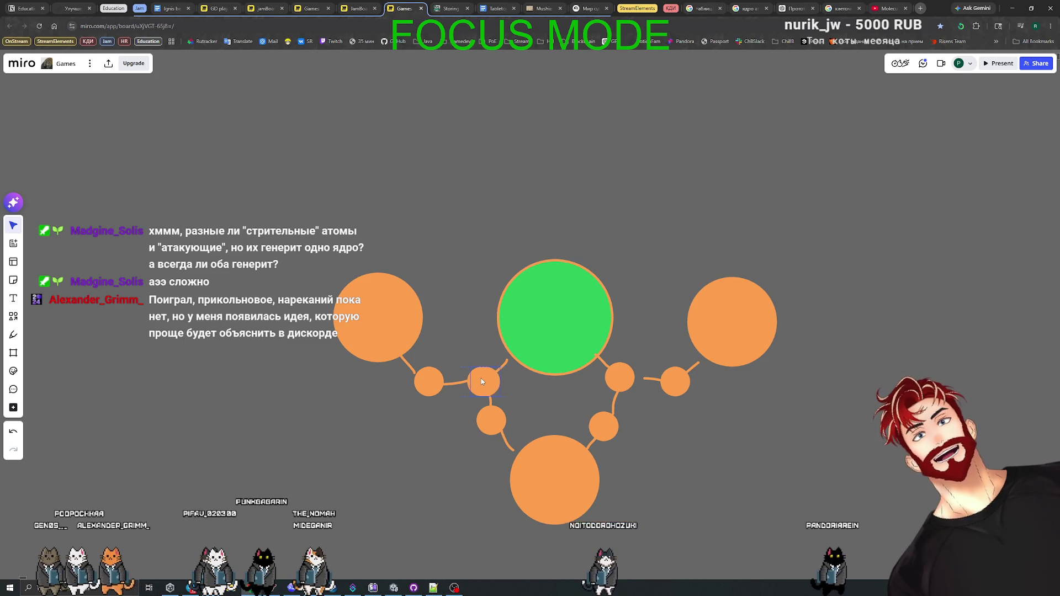
pyautogui.hotkey('ctrl', 'z')
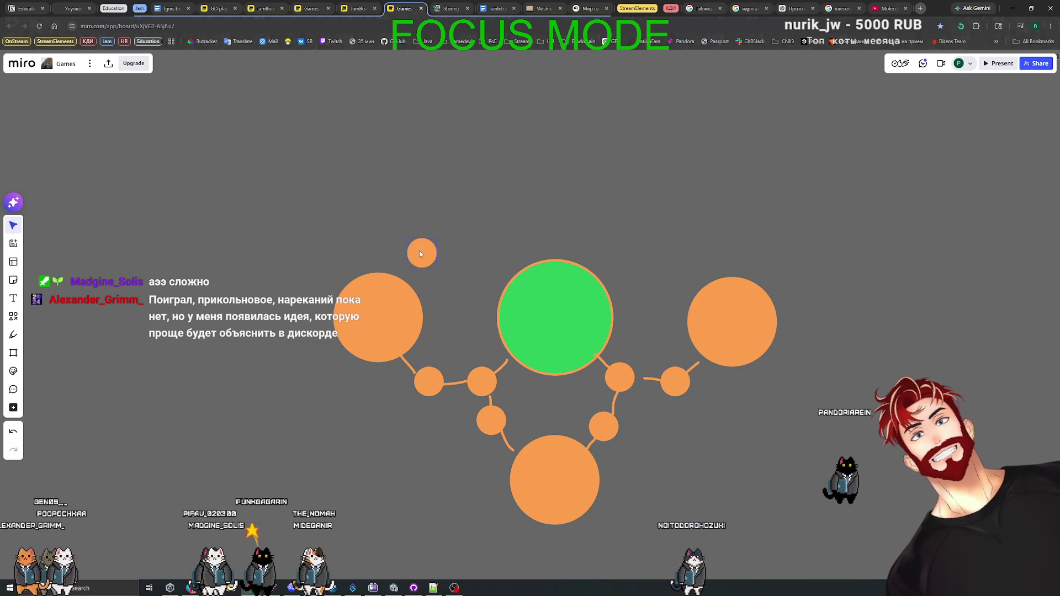
pyautogui.click(458, 323)
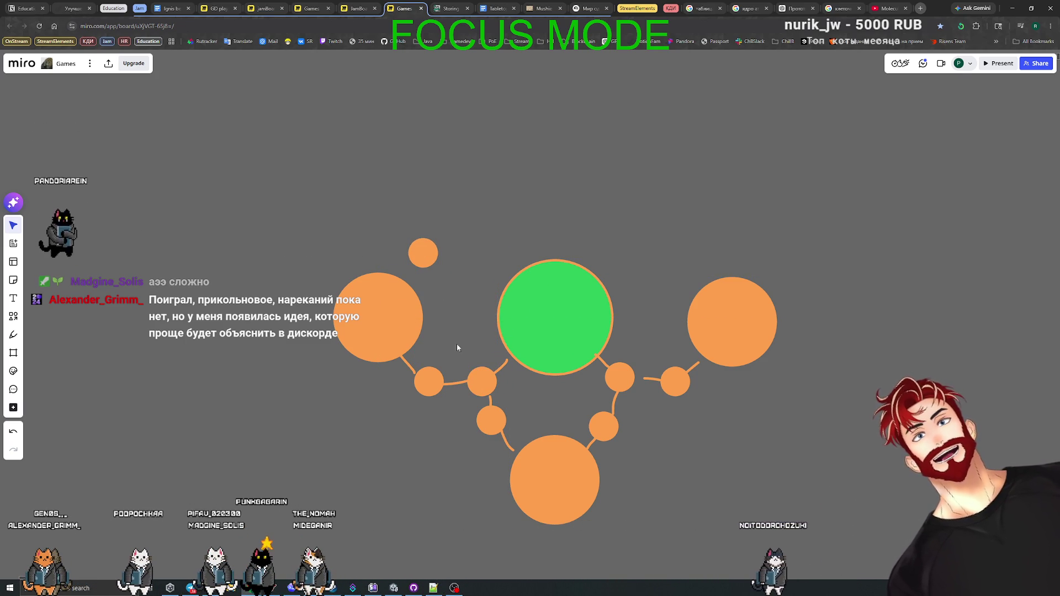
# - Delete the stray small orange circle above the diagram and return to Codex
pyautogui.moveTo(433, 352)
pyautogui.mouseDown()
pyautogui.moveTo(500, 437)
pyautogui.moveTo(480, 447)
pyautogui.moveTo(437, 359)
pyautogui.mouseUp()
pyautogui.click(472, 459)
pyautogui.click(439, 489)
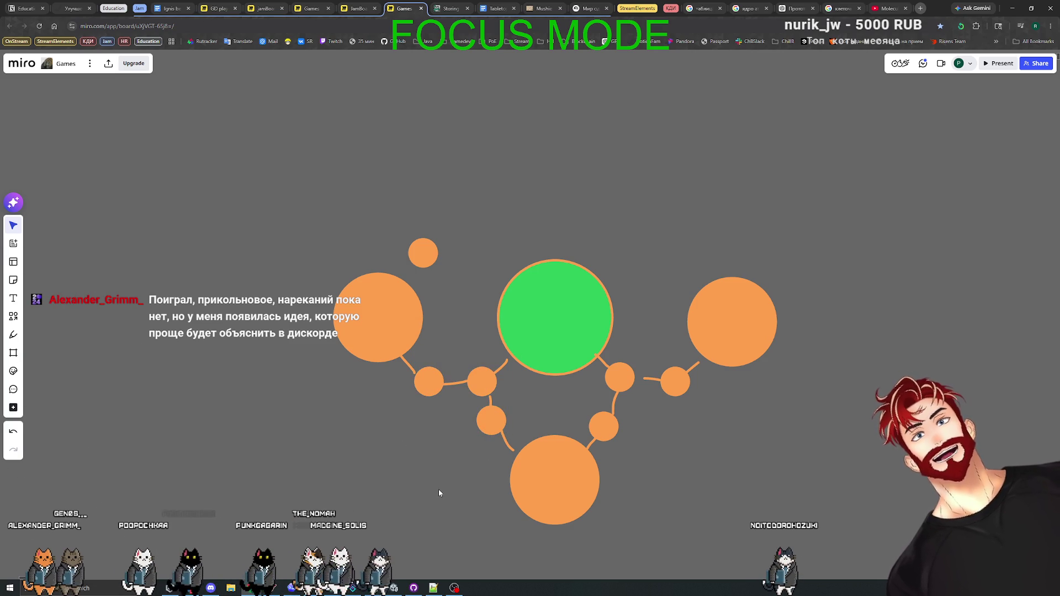
pyautogui.moveTo(425, 250); pyautogui.dragTo(454, 233)
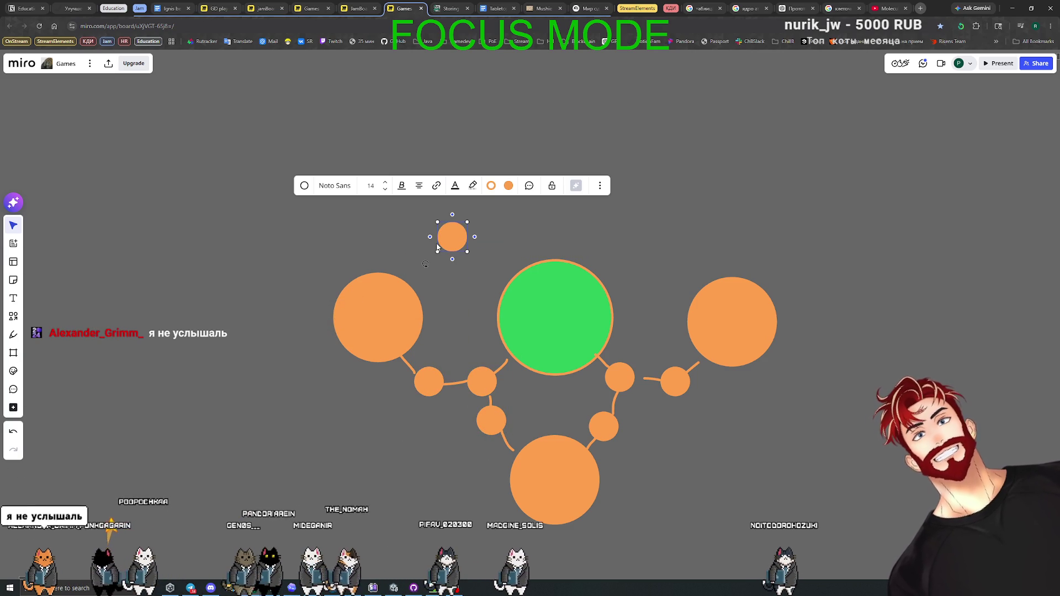
pyautogui.press('Delete')
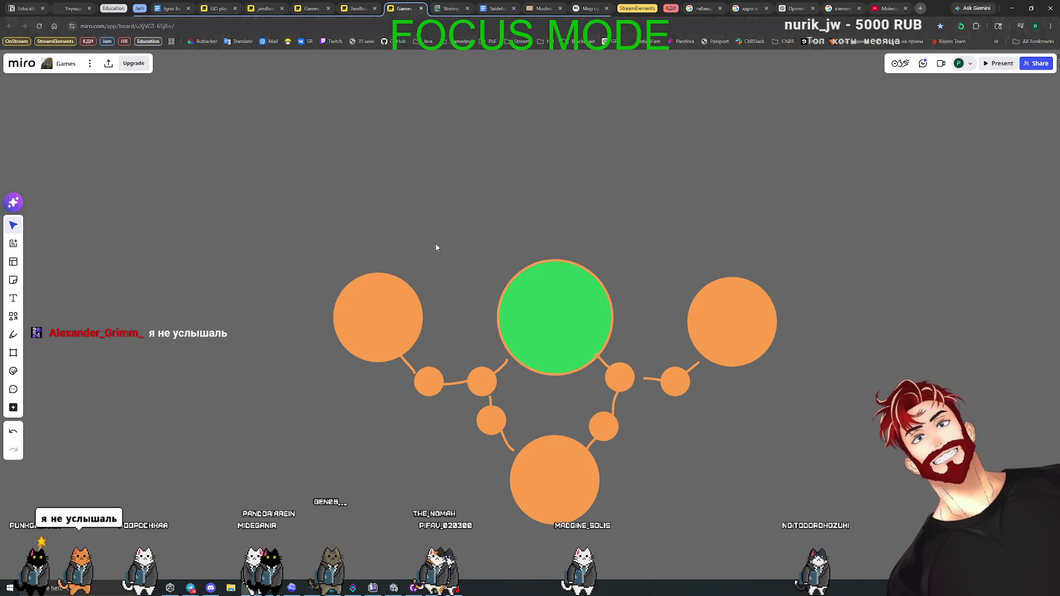
pyautogui.click(291, 590)
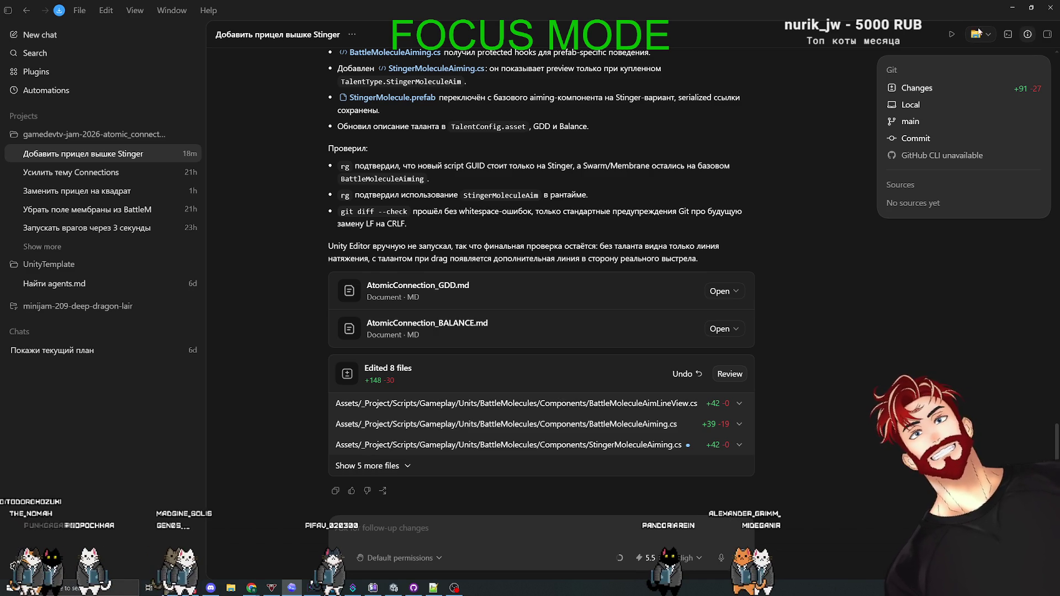
# - Minimize Codex after reading the 8-file Stinger aiming summary so the Miro board shows
pyautogui.click(1012, 8)
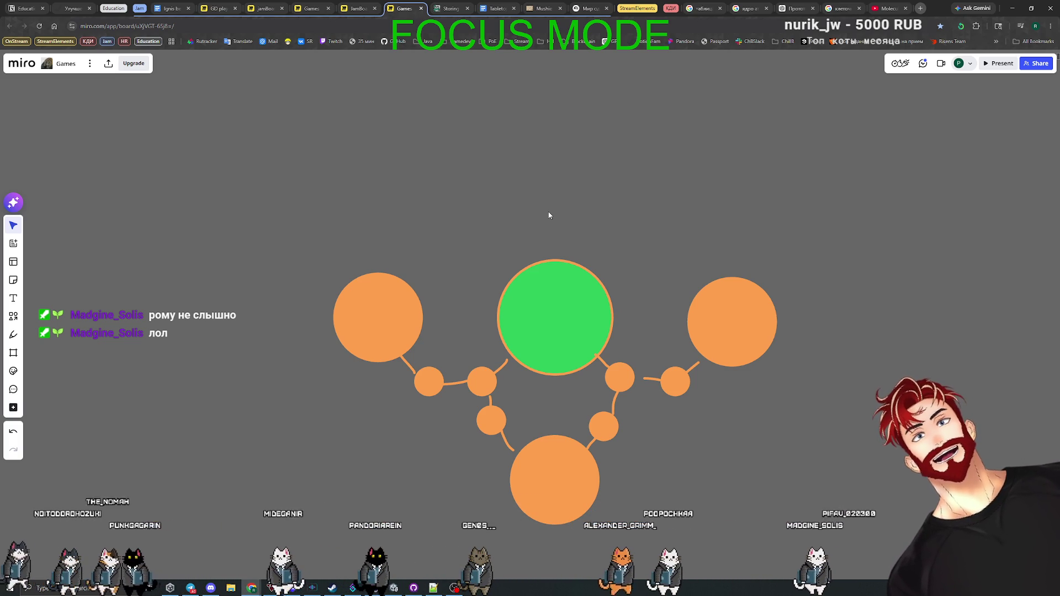
pyautogui.moveTo(699, 426)
pyautogui.mouseDown()
pyautogui.moveTo(670, 391)
pyautogui.moveTo(680, 406)
pyautogui.moveTo(650, 389)
pyautogui.moveTo(667, 406)
pyautogui.moveTo(696, 391)
pyautogui.moveTo(661, 417)
pyautogui.moveTo(642, 387)
pyautogui.moveTo(646, 404)
pyautogui.moveTo(717, 392)
pyautogui.moveTo(648, 432)
pyautogui.moveTo(712, 384)
pyautogui.mouseUp()
pyautogui.click(726, 427)
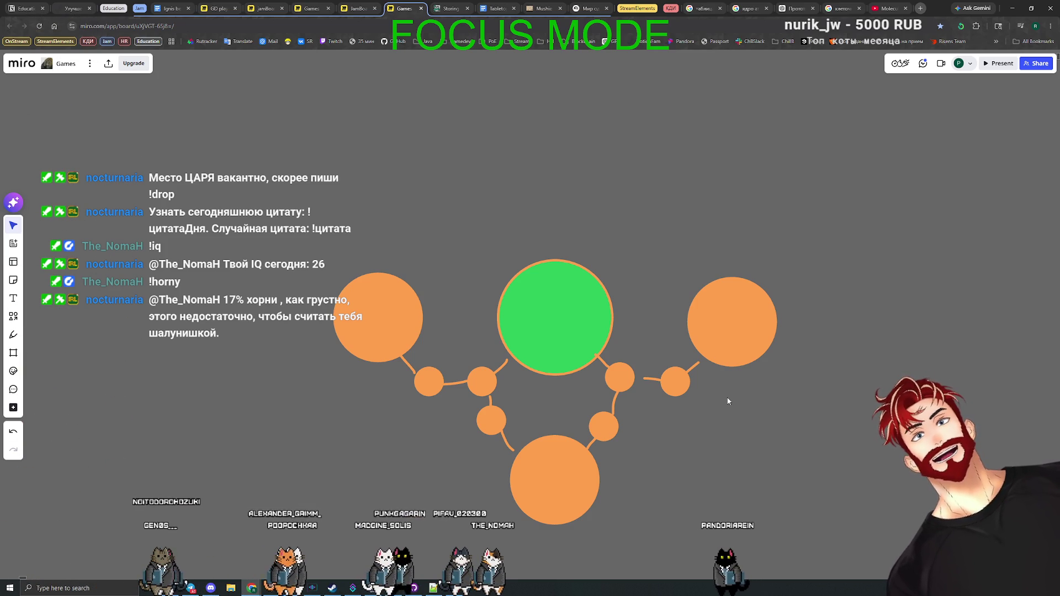
pyautogui.moveTo(670, 354); pyautogui.dragTo(687, 439)
pyautogui.click(687, 439)
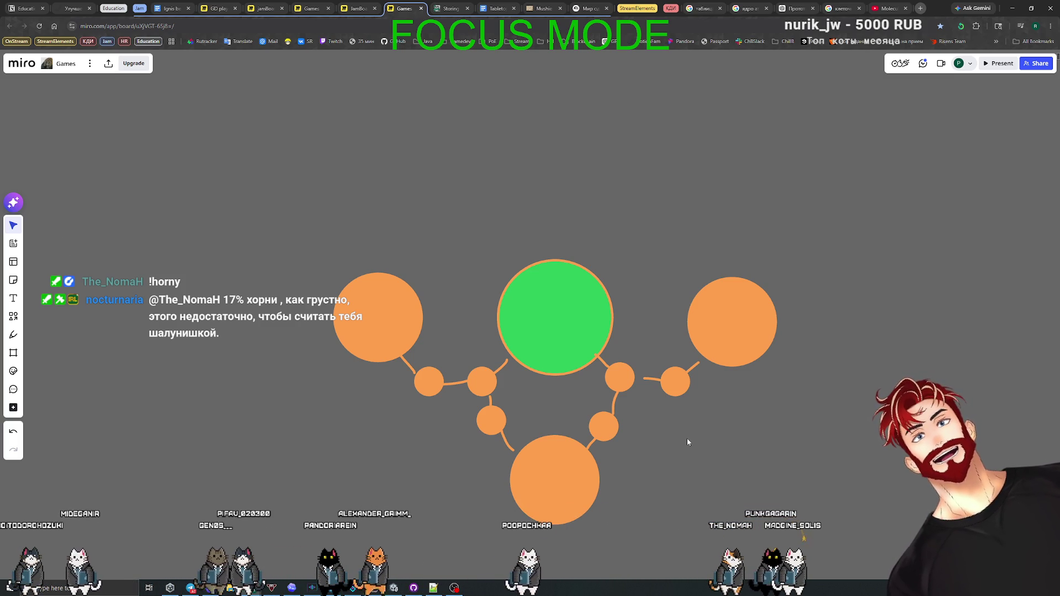
# - Nudge the short connector stub on the right so its end meets the right circle
pyautogui.click(650, 382)
pyautogui.moveTo(653, 380); pyautogui.dragTo(656, 383)
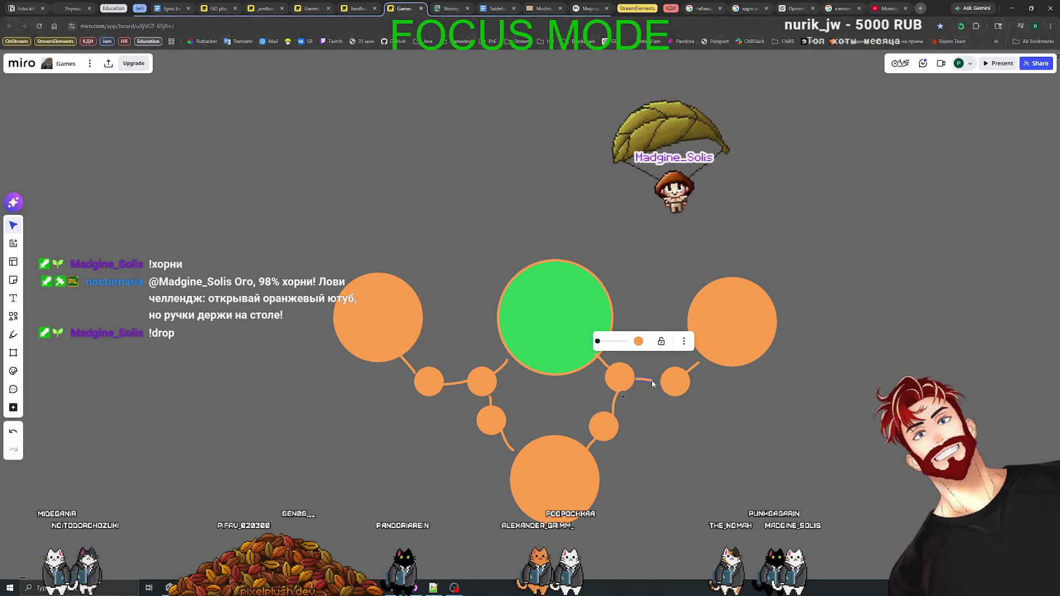
pyautogui.moveTo(651, 378); pyautogui.dragTo(651, 382)
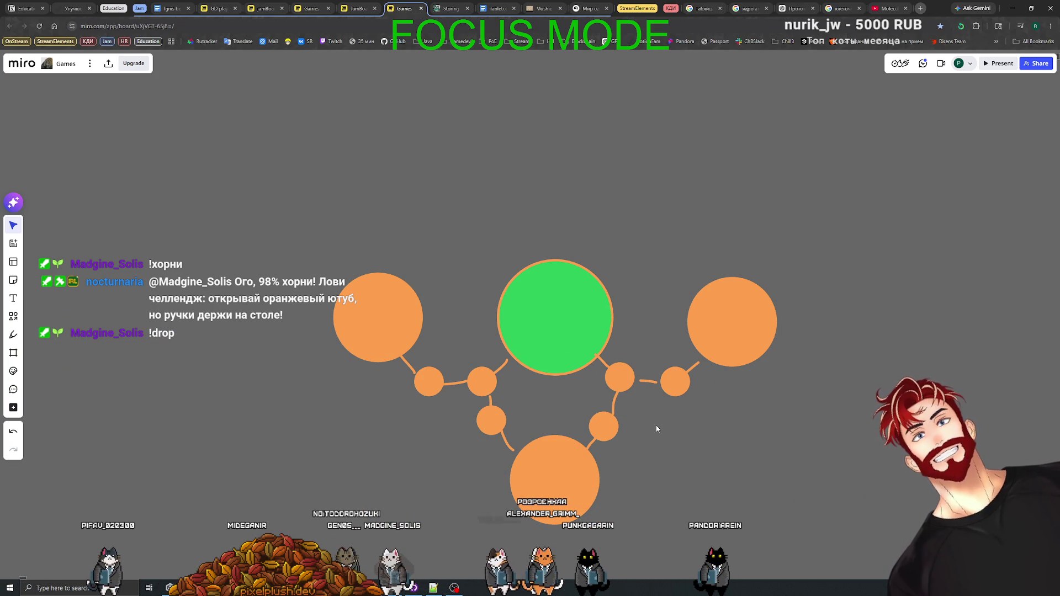
pyautogui.moveTo(645, 384); pyautogui.dragTo(642, 382)
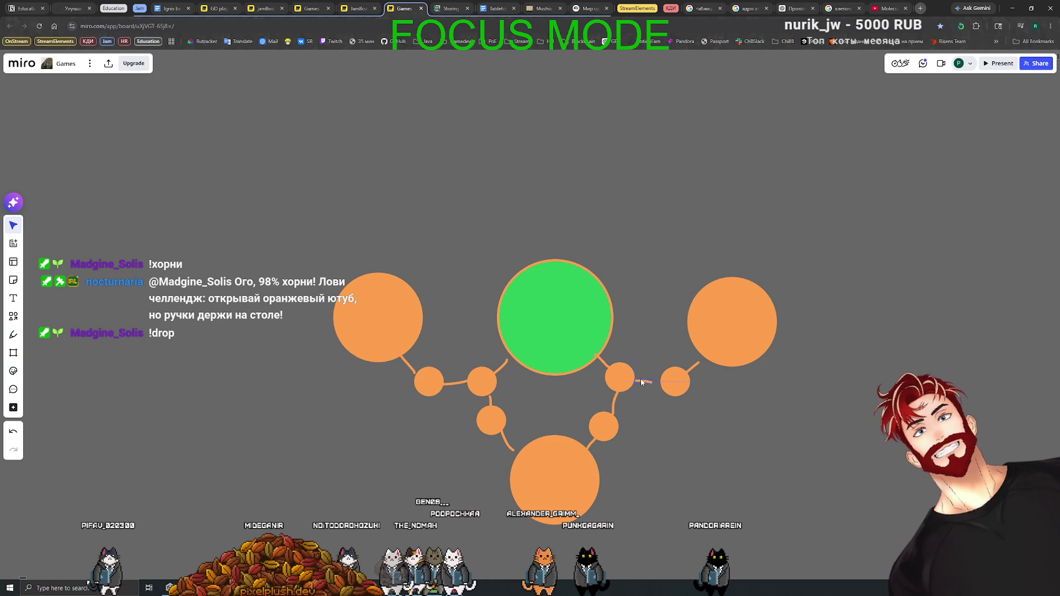
pyautogui.click(642, 381)
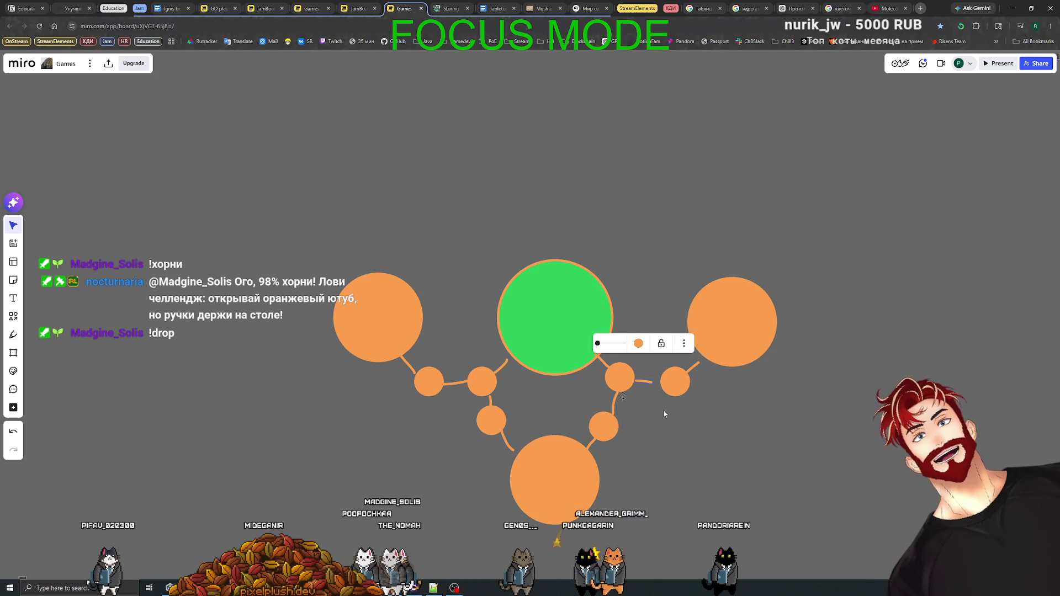
pyautogui.moveTo(652, 382); pyautogui.dragTo(650, 384)
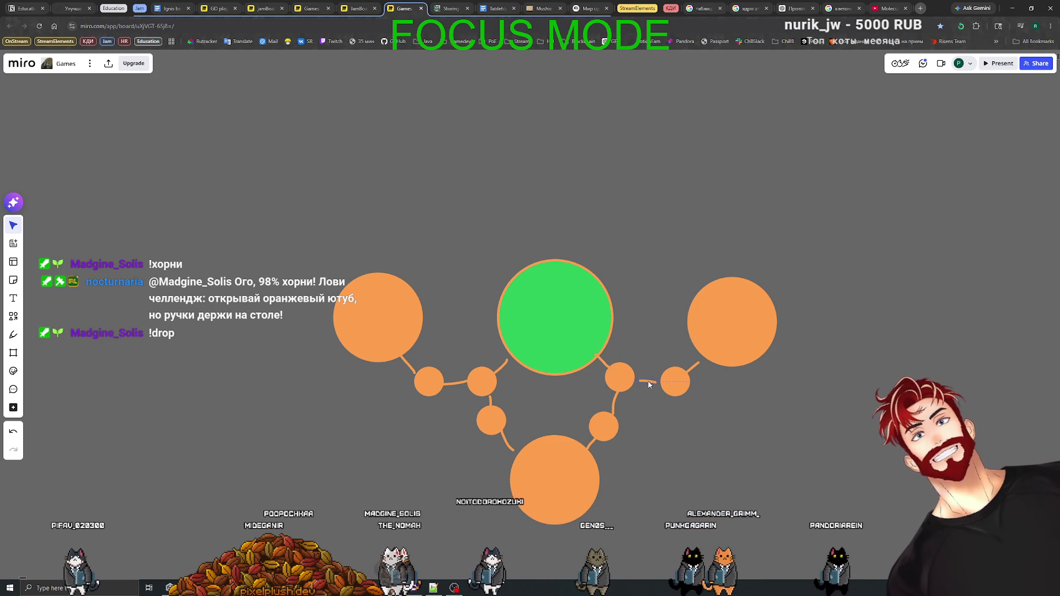
pyautogui.click(617, 381)
pyautogui.click(670, 426)
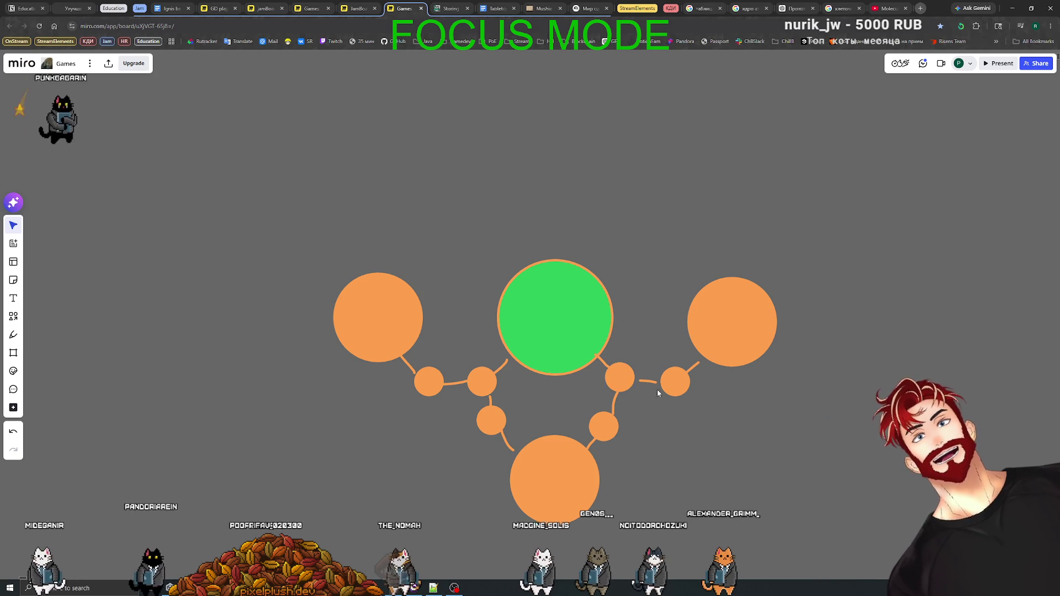
pyautogui.click(650, 386)
pyautogui.click(654, 408)
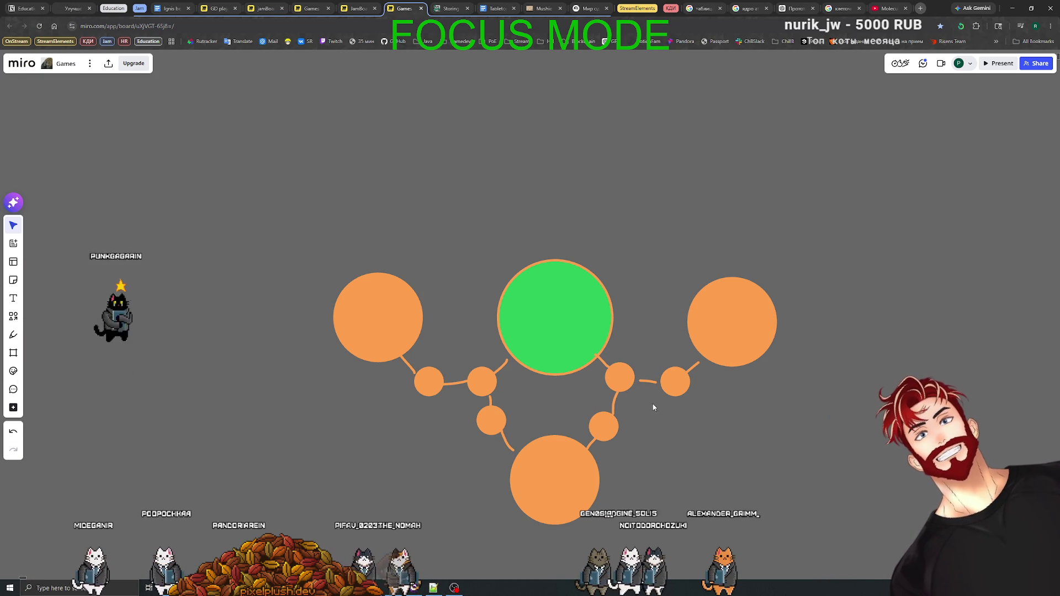
# - Rubber-band select all 20 objects of the molecule diagram
pyautogui.moveTo(296, 175)
pyautogui.mouseDown()
pyautogui.moveTo(958, 449)
pyautogui.moveTo(871, 455)
pyautogui.moveTo(875, 469)
pyautogui.moveTo(302, 102)
pyautogui.moveTo(303, 131)
pyautogui.moveTo(615, 355)
pyautogui.moveTo(857, 474)
pyautogui.moveTo(260, 83)
pyautogui.moveTo(303, 142)
pyautogui.mouseUp()
pyautogui.moveTo(298, 99)
pyautogui.mouseDown()
pyautogui.moveTo(862, 478)
pyautogui.moveTo(303, 53)
pyautogui.moveTo(291, 147)
pyautogui.moveTo(286, 140)
pyautogui.moveTo(820, 500)
pyautogui.moveTo(833, 497)
pyautogui.moveTo(365, 48)
pyautogui.moveTo(391, 266)
pyautogui.moveTo(316, 202)
pyautogui.mouseUp()
pyautogui.click(863, 475)
pyautogui.moveTo(265, 242); pyautogui.dragTo(291, 237)
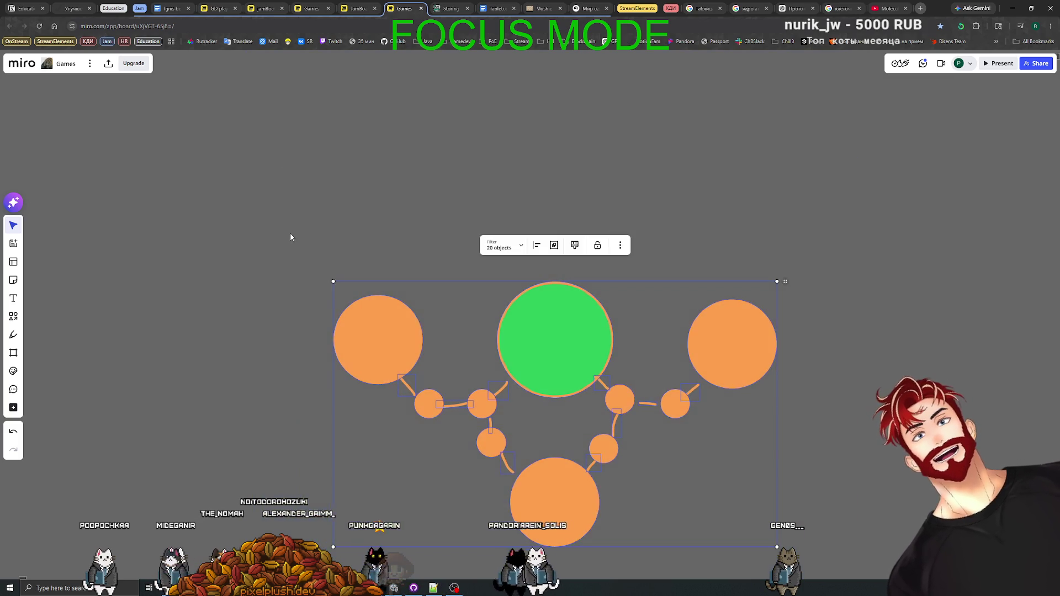
# - Duplicate the Таланты на экономику sticky beside the lower notes and rewrite it about independent networked atoms
pyautogui.scroll(-2, 291, 237)
pyautogui.scroll(-2, 395, 307)
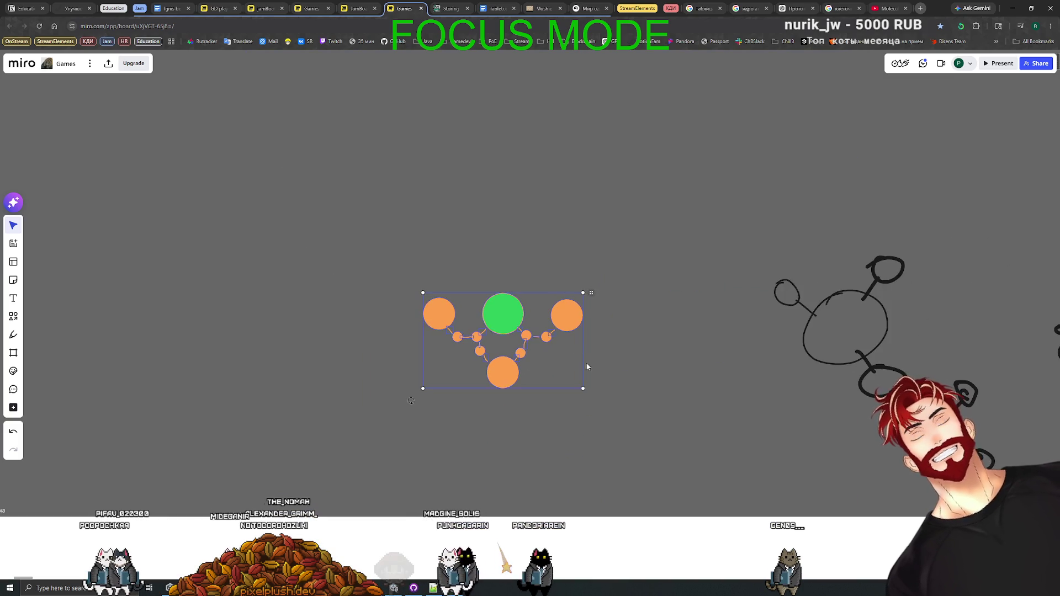
pyautogui.scroll(-5, 574, 343)
pyautogui.scroll(3, 597, 288)
pyautogui.scroll(-3, 598, 289)
pyautogui.hscroll(-10, 526, 318)
pyautogui.scroll(1, 526, 319)
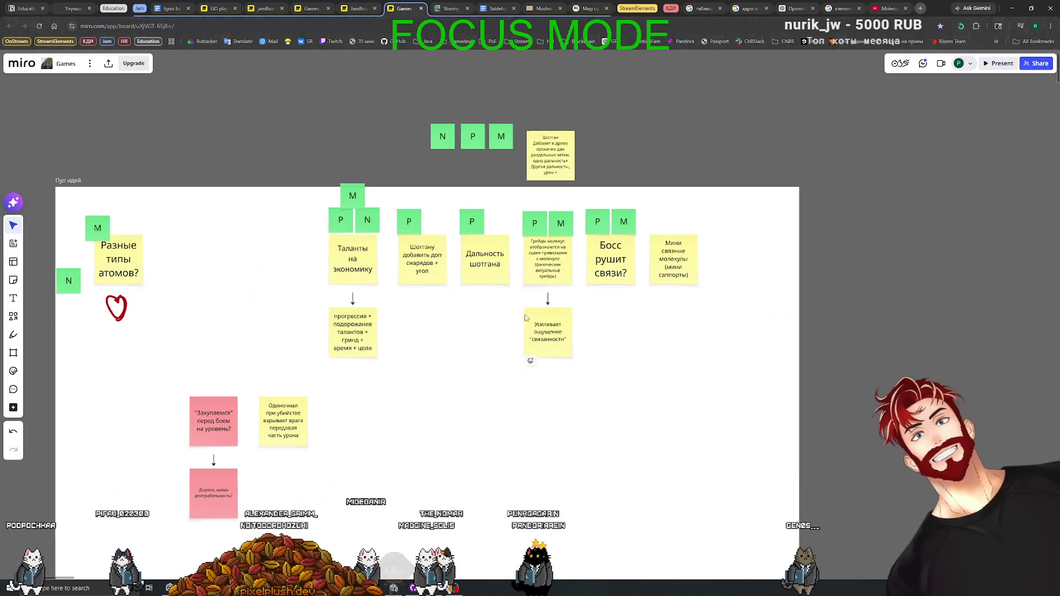
pyautogui.click(352, 260)
pyautogui.hotkey('ctrl', 'd')
pyautogui.moveTo(290, 260)
pyautogui.mouseDown()
pyautogui.moveTo(335, 350)
pyautogui.moveTo(350, 424)
pyautogui.mouseUp()
pyautogui.write('Ато')
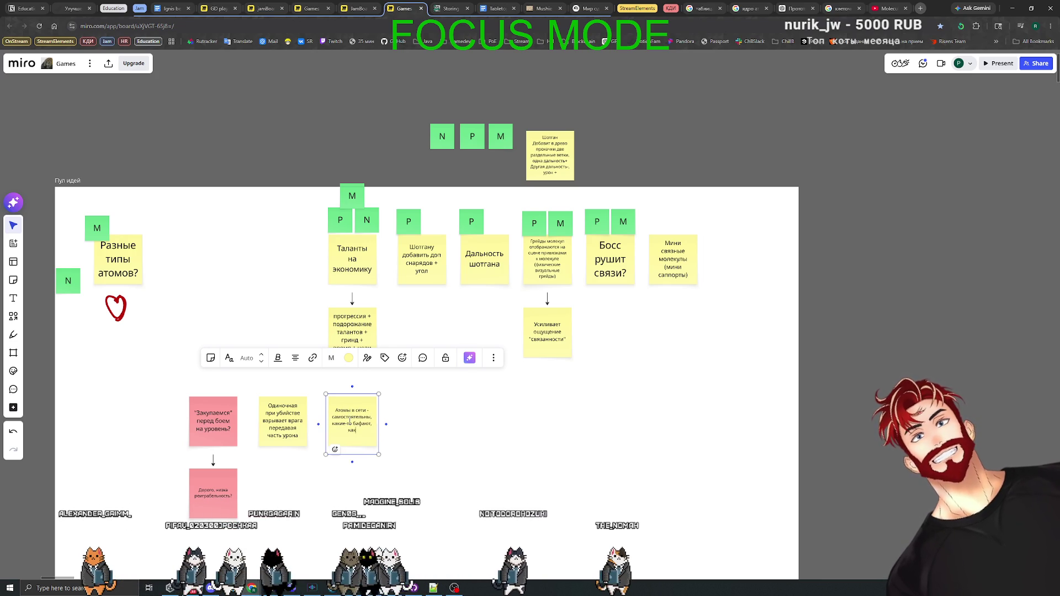
pyautogui.write('ами')
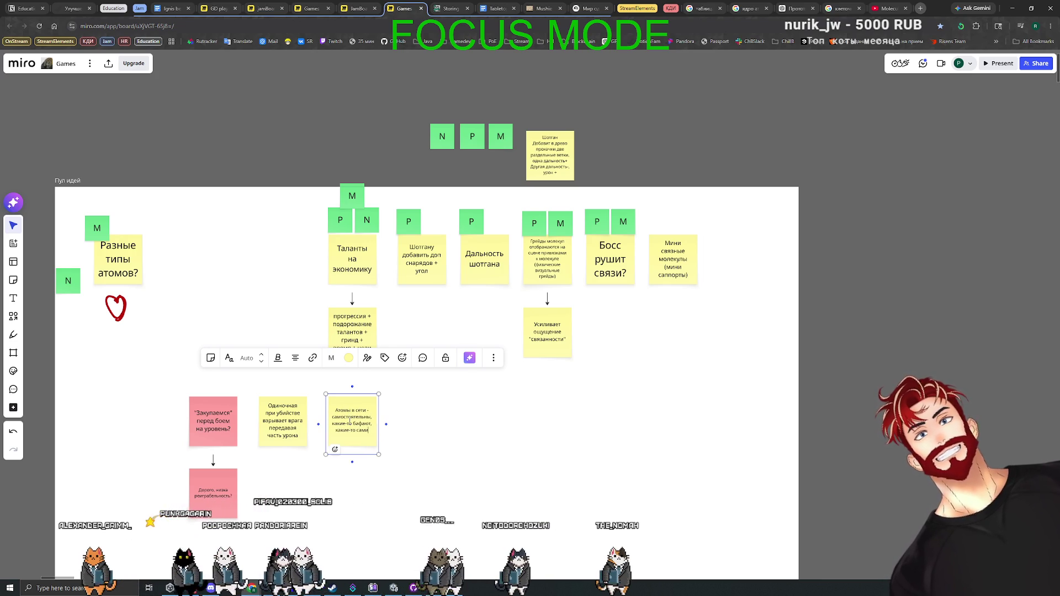
pyautogui.write(' стреляют и т.д.')
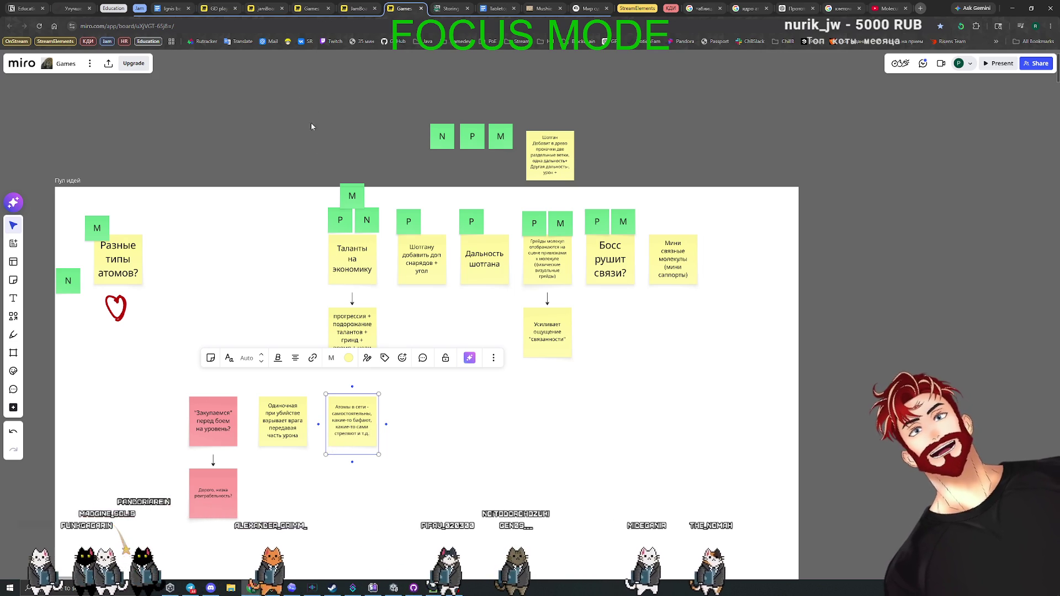
pyautogui.scroll(-5, 311, 126)
# - Survey the molecule sketch, briefly selecting and deselecting a small orange circle
pyautogui.scroll(5, 435, 172)
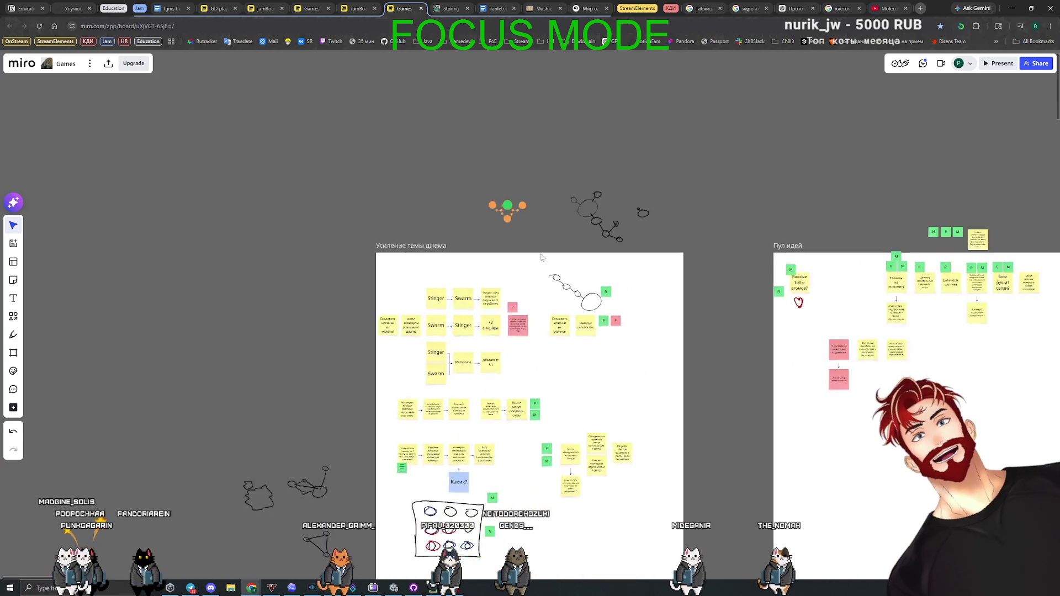
pyautogui.scroll(5, 579, 341)
pyautogui.scroll(-5, 562, 334)
pyautogui.scroll(5, 564, 338)
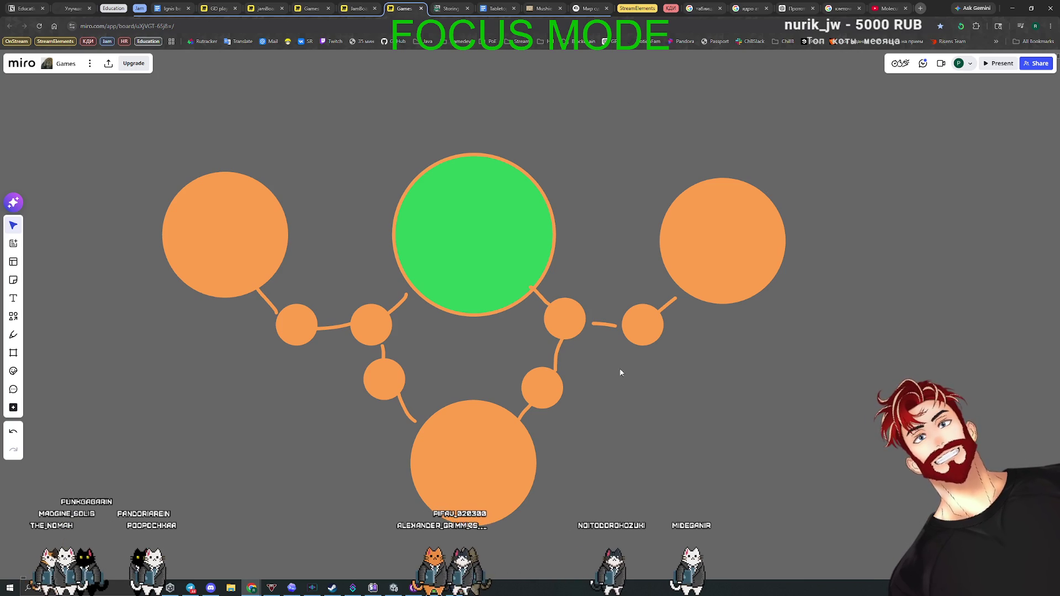
pyautogui.click(579, 326)
pyautogui.click(655, 400)
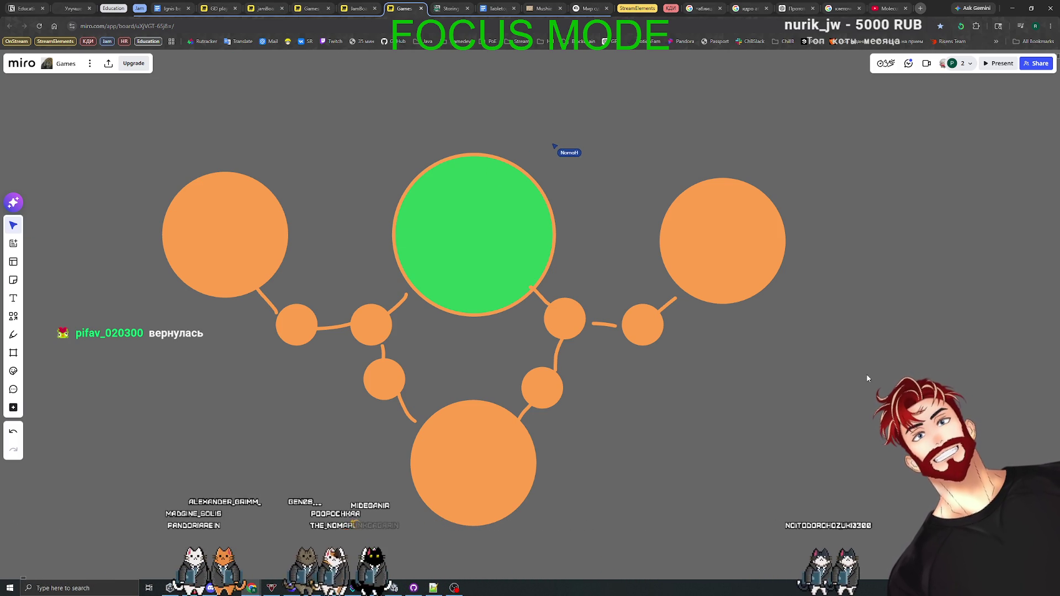
# - Pan across the board once more, then bring up the Codex Stinger aim-line chat
pyautogui.scroll(-6, 814, 439)
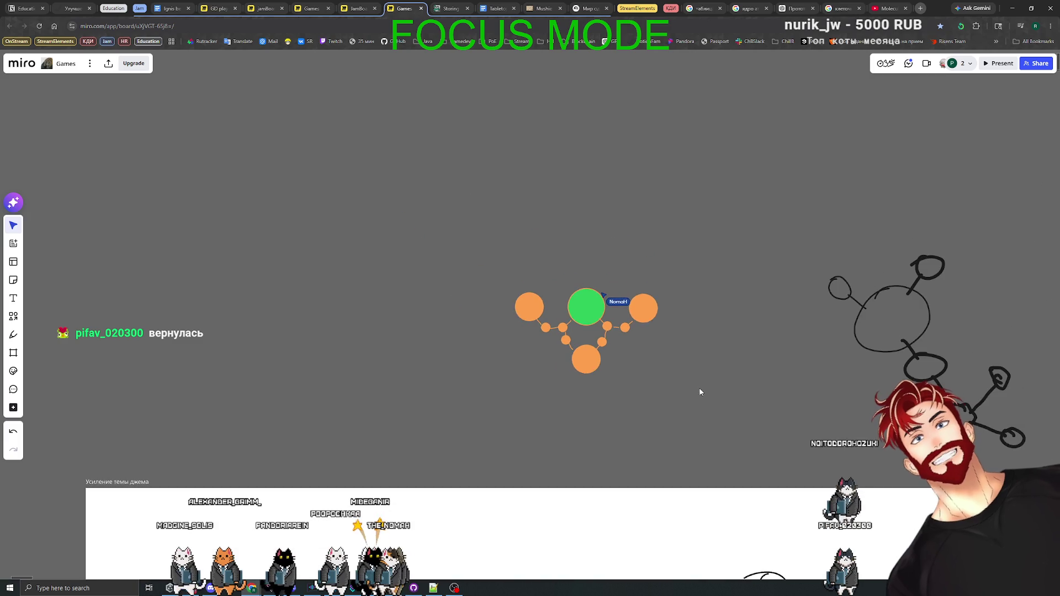
pyautogui.scroll(-5, 690, 375)
pyautogui.scroll(3, 549, 314)
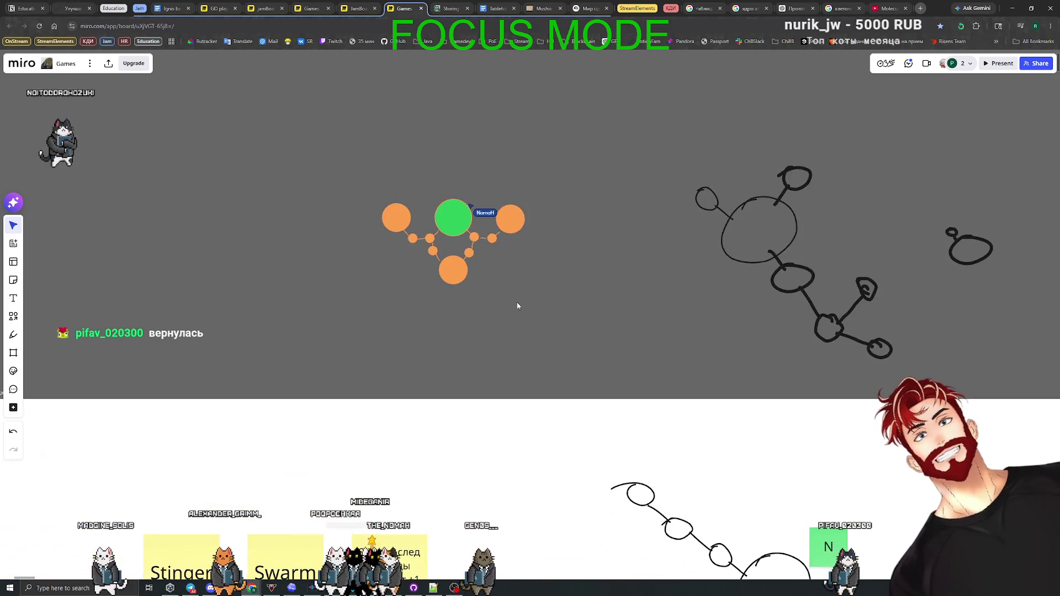
pyautogui.scroll(3, 519, 303)
pyautogui.hscroll(-3, 467, 253)
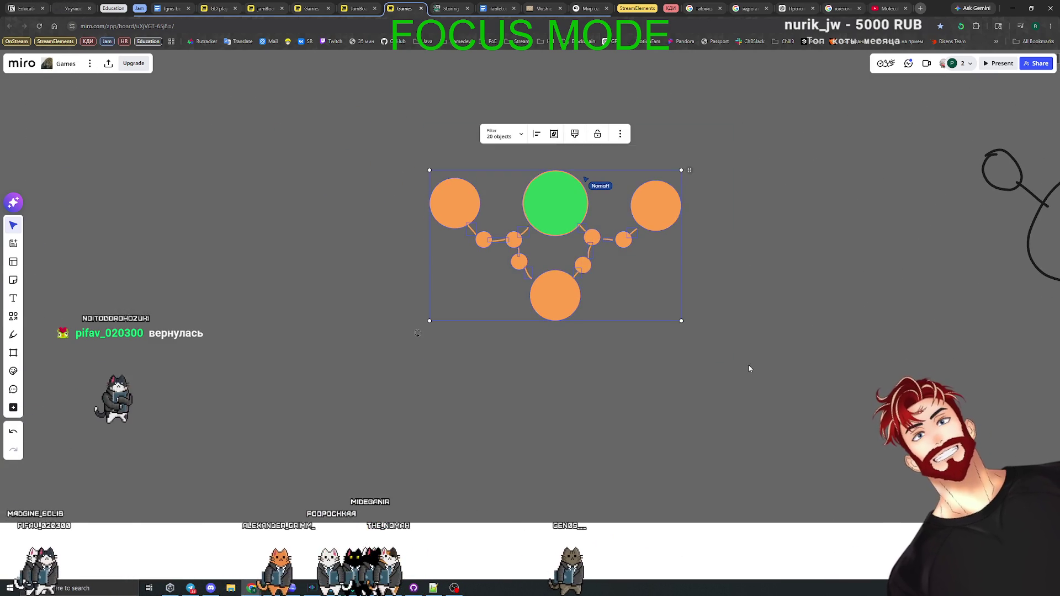
pyautogui.scroll(-3, 751, 378)
pyautogui.hscroll(3, 718, 354)
pyautogui.scroll(-2, 690, 332)
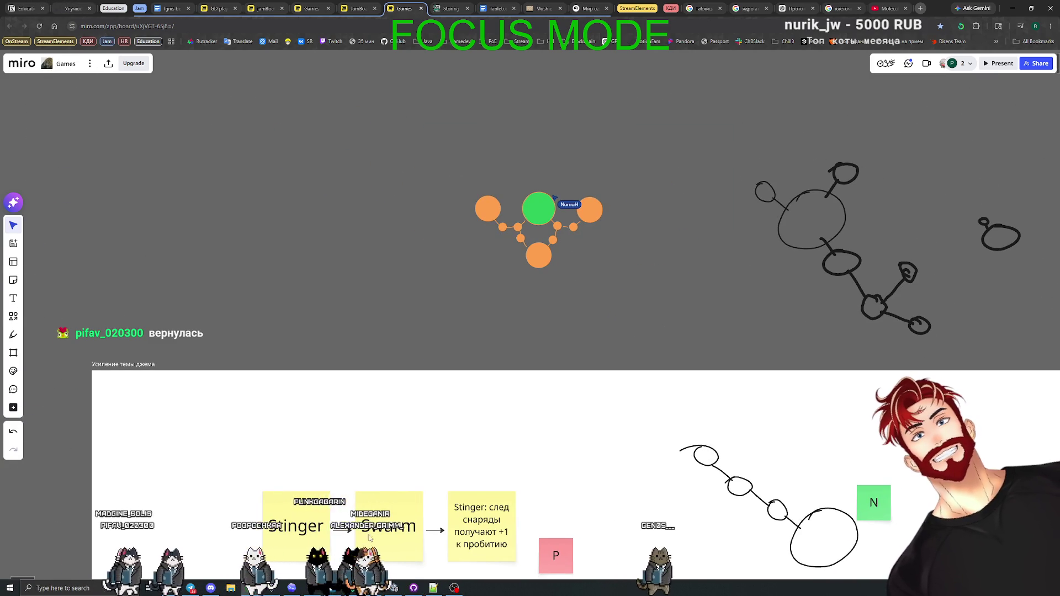
pyautogui.click(293, 589)
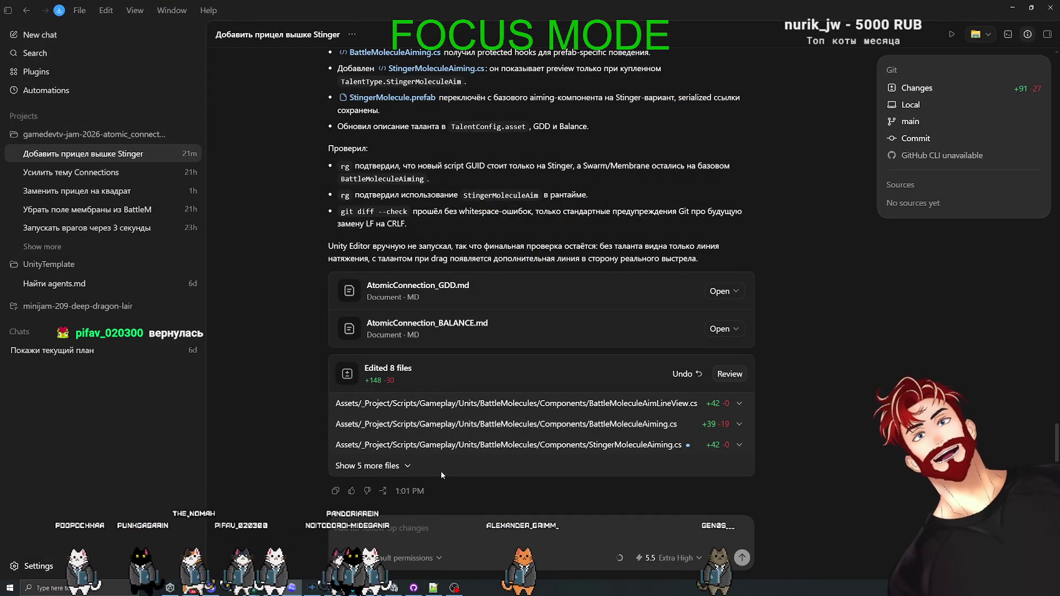
# - Review the eight-file Codex summary, switch to the Unity editor, and clear its console
pyautogui.moveTo(394, 588)
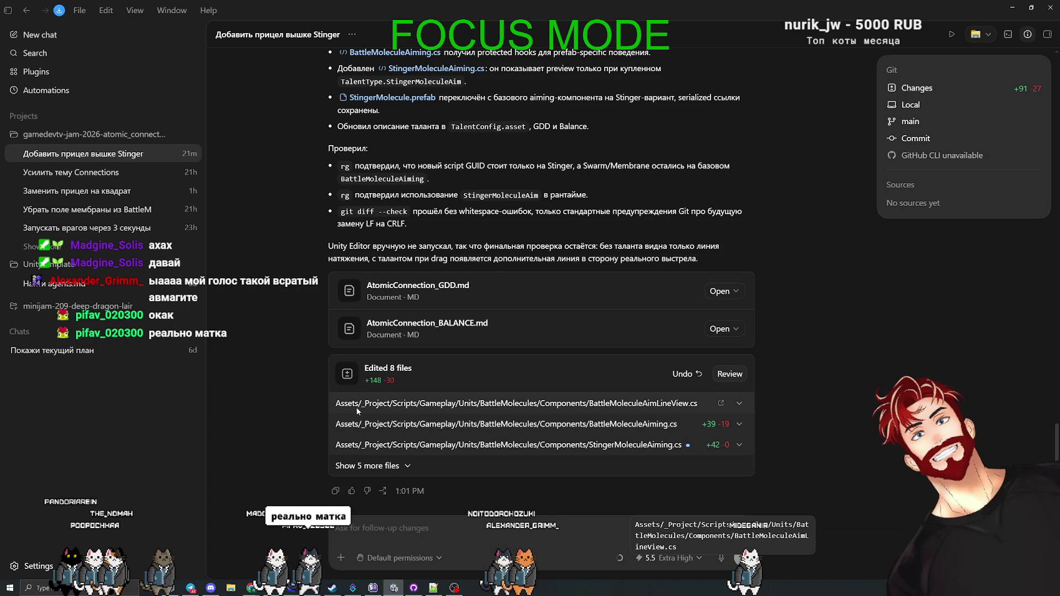
pyautogui.hotkey('alt', 'Tab')
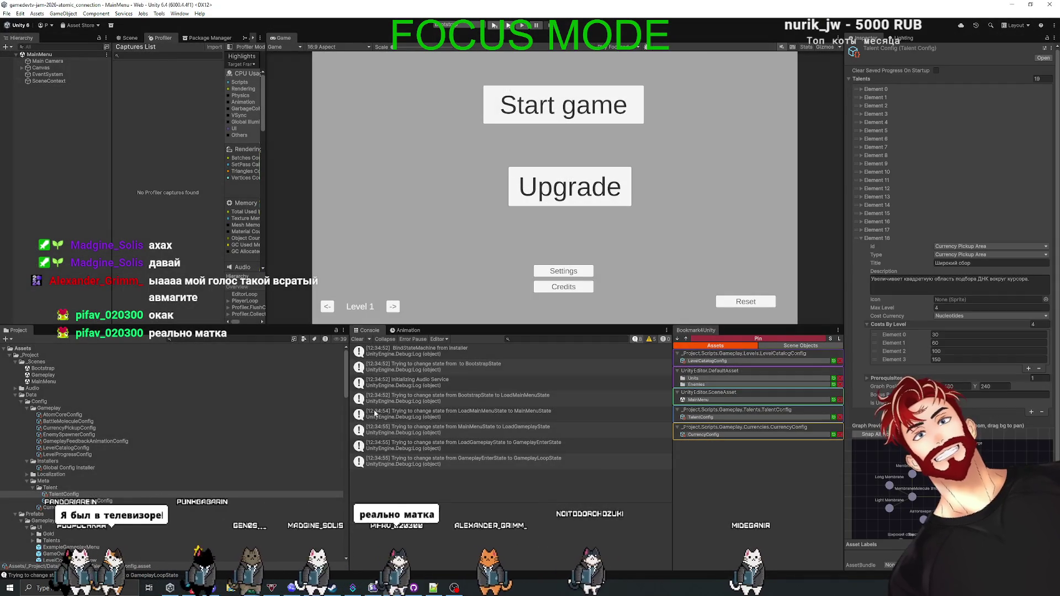
pyautogui.click(355, 340)
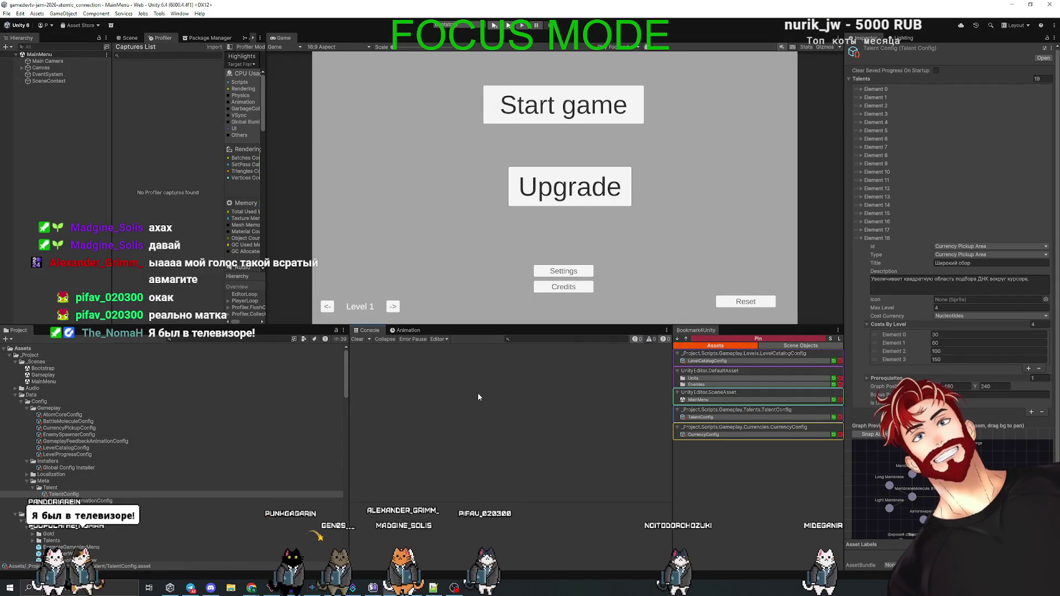
# - Enter Play mode, reset progress to Level 1, and buy the first talent node
pyautogui.click(493, 27)
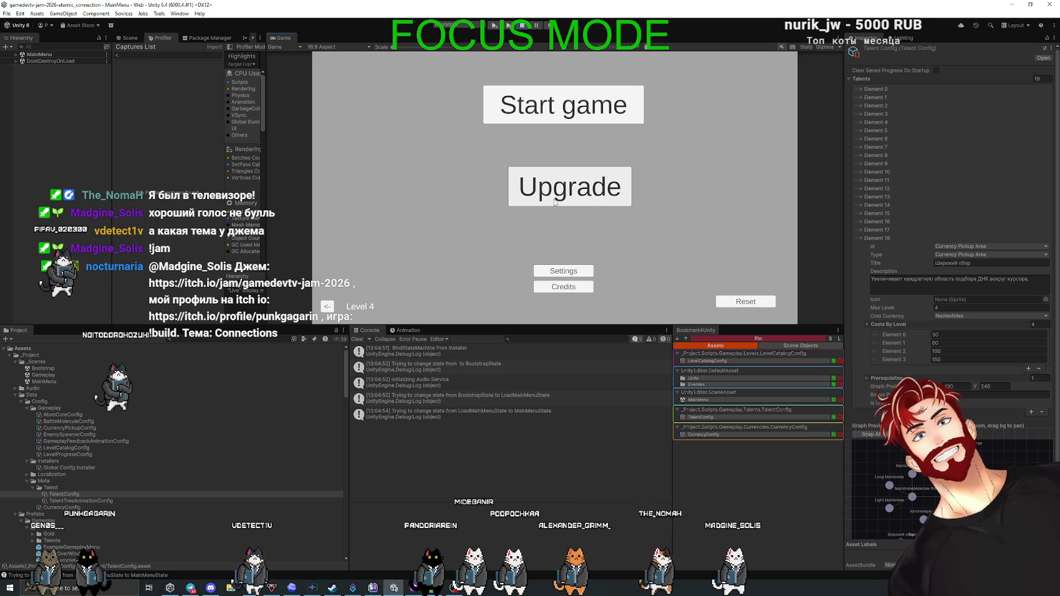
pyautogui.click(721, 301)
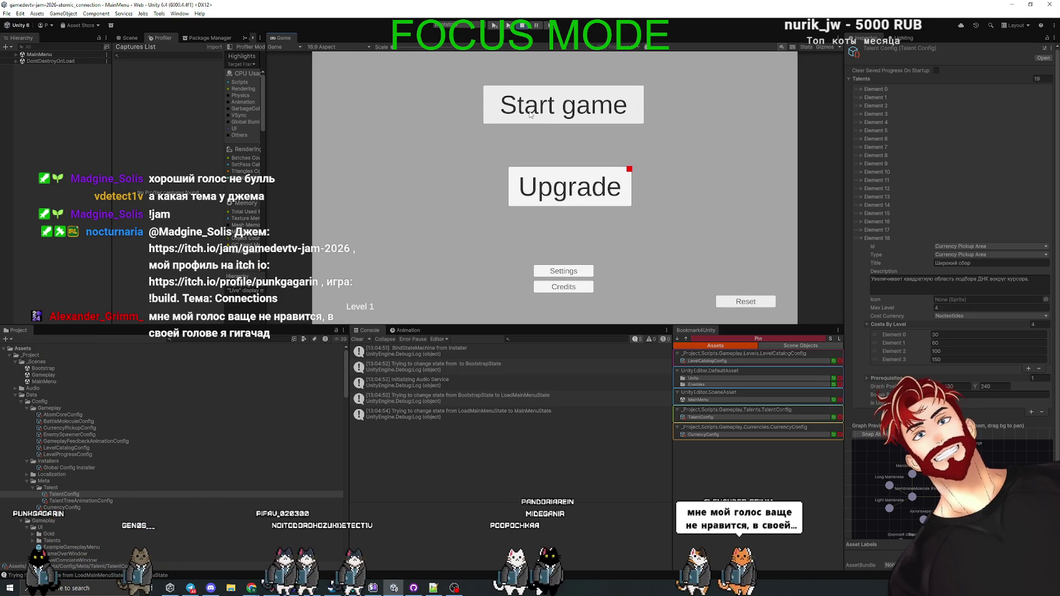
pyautogui.click(569, 191)
pyautogui.click(555, 188)
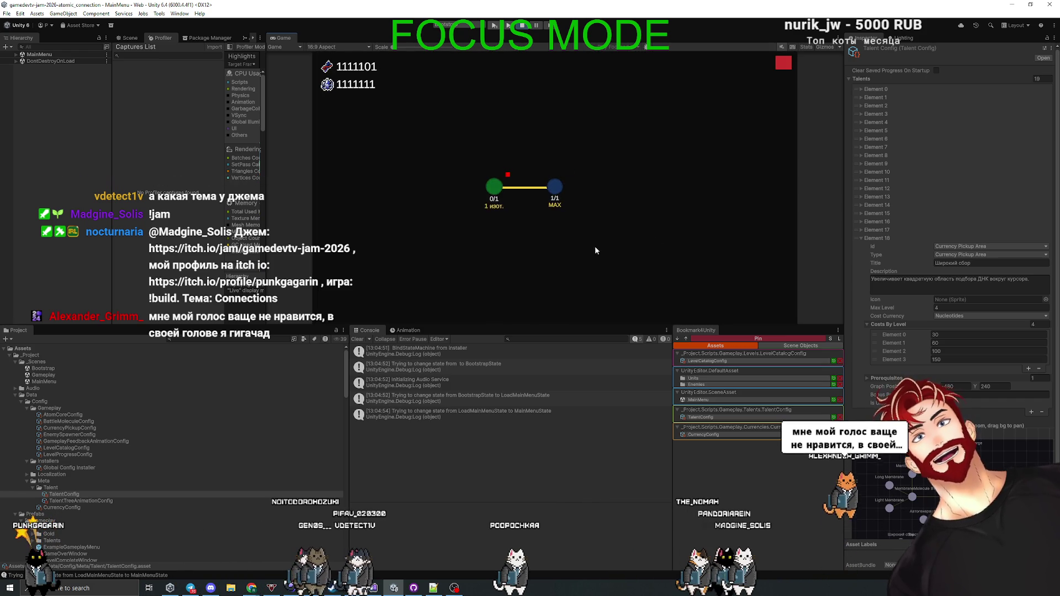
# - Buy the Боевой прицел aiming talent, close the tree, and start a new round
pyautogui.moveTo(490, 189)
pyautogui.moveTo(491, 253)
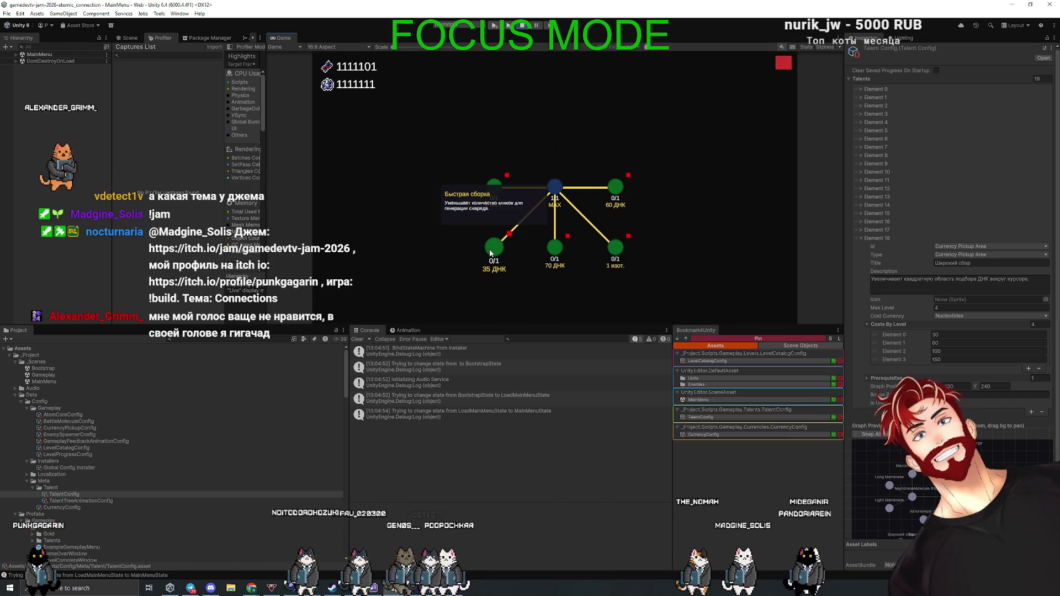
pyautogui.moveTo(561, 254)
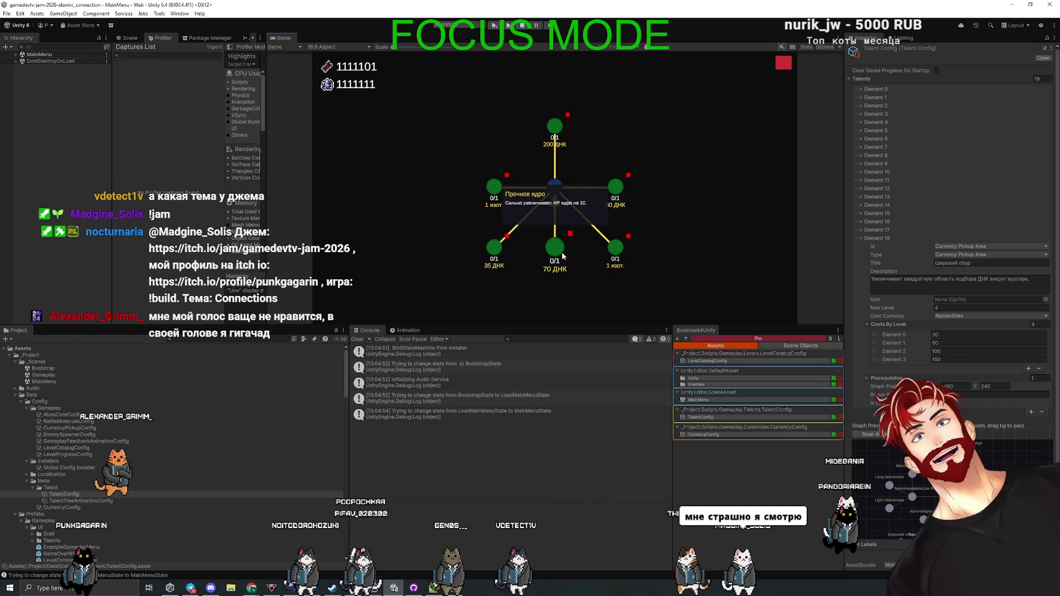
pyautogui.moveTo(618, 255)
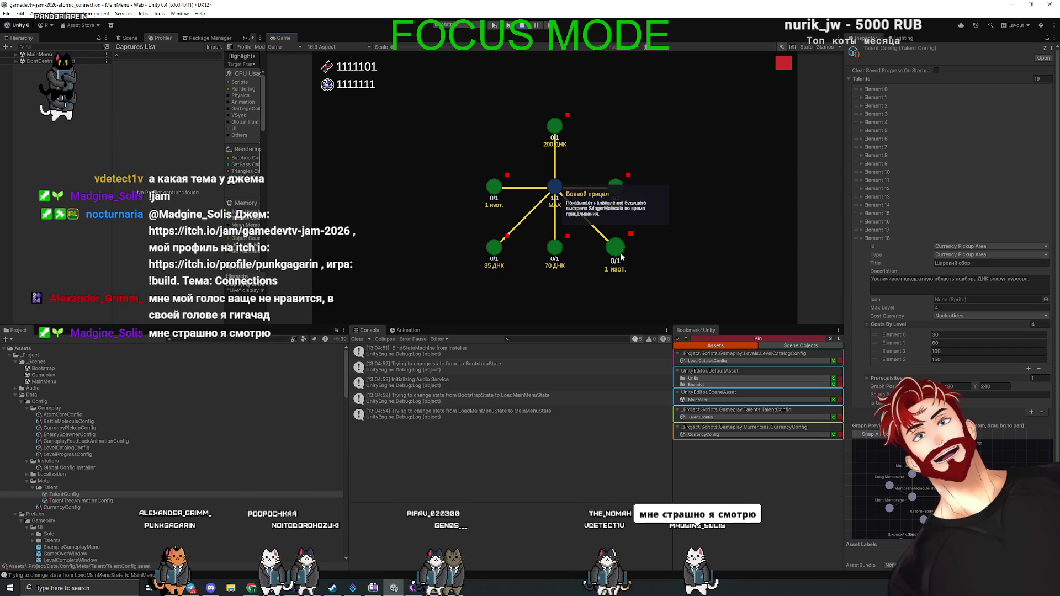
pyautogui.click(619, 256)
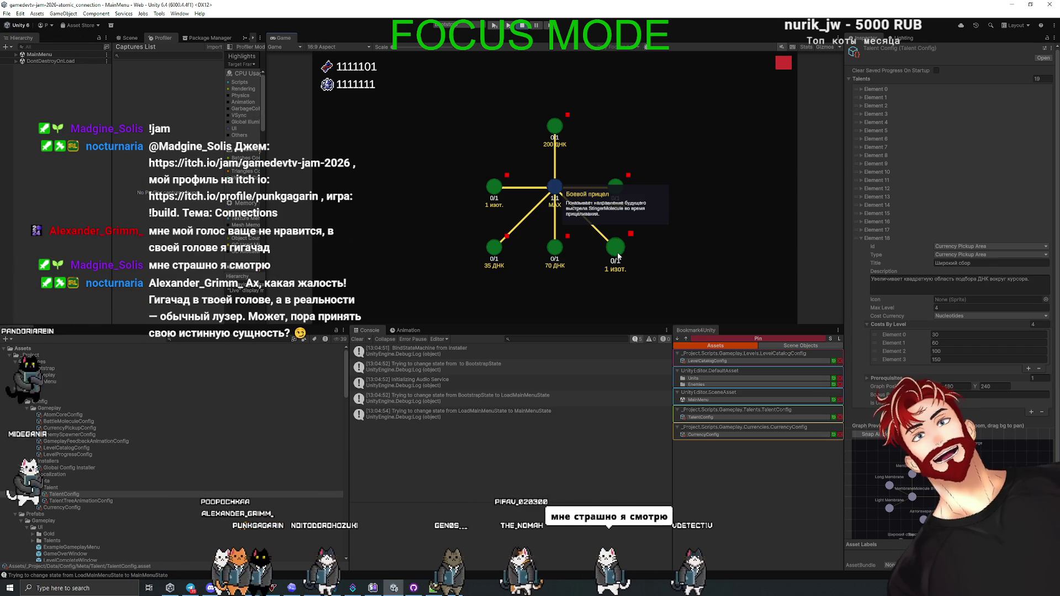
pyautogui.click(784, 62)
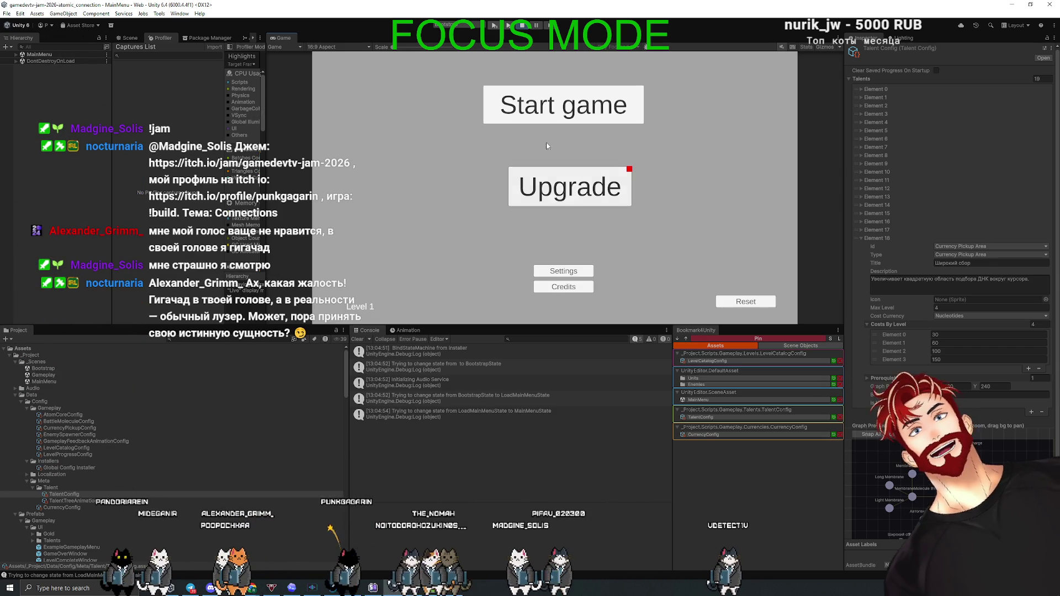
pyautogui.click(559, 111)
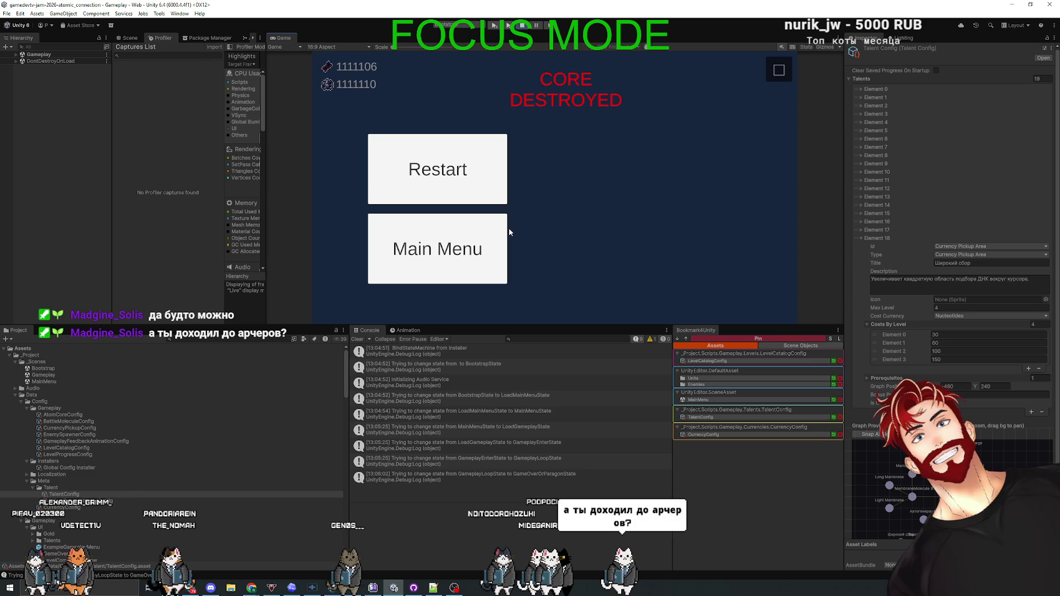
# - Once CORE DESTROYED appears, go from the game-over screen back to the main menu
pyautogui.click(477, 256)
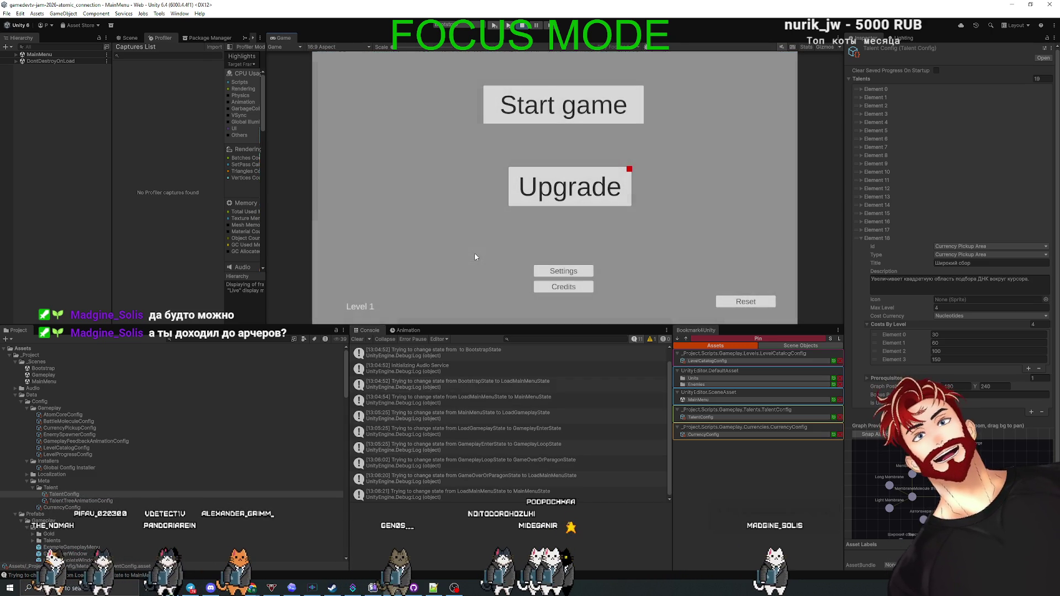
# - Max out the Широкий сбор pickup-area talent at 4/4 and begin a new round
pyautogui.click(554, 197)
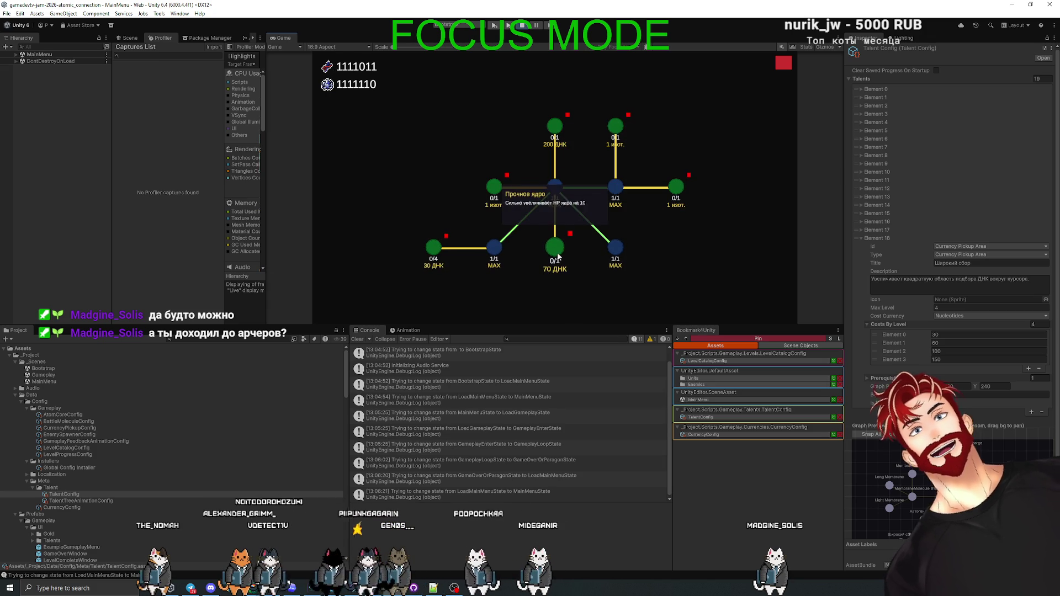
pyautogui.click(435, 252)
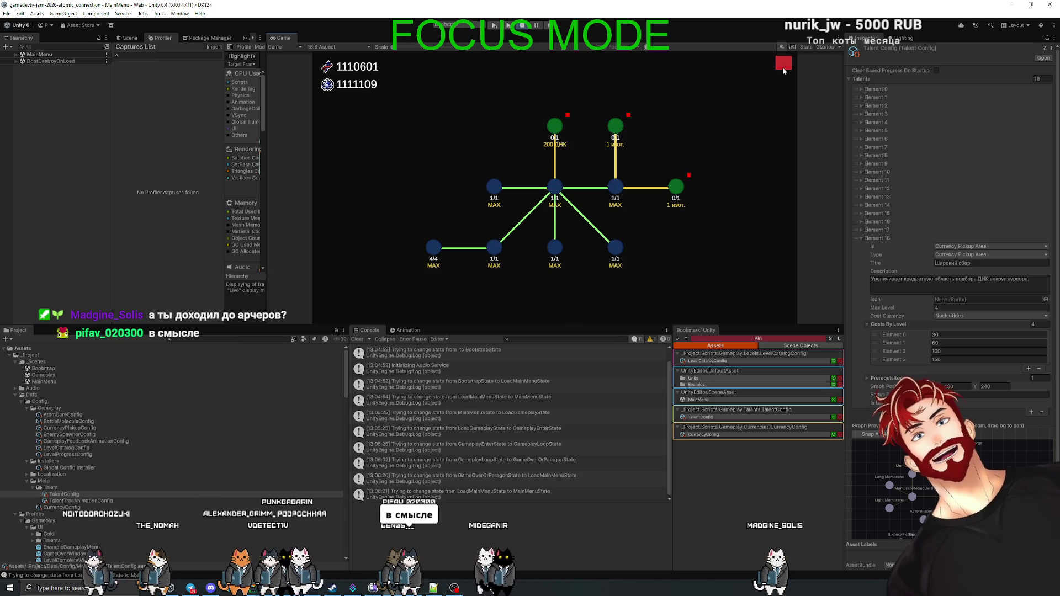
pyautogui.click(781, 76)
pyautogui.click(585, 105)
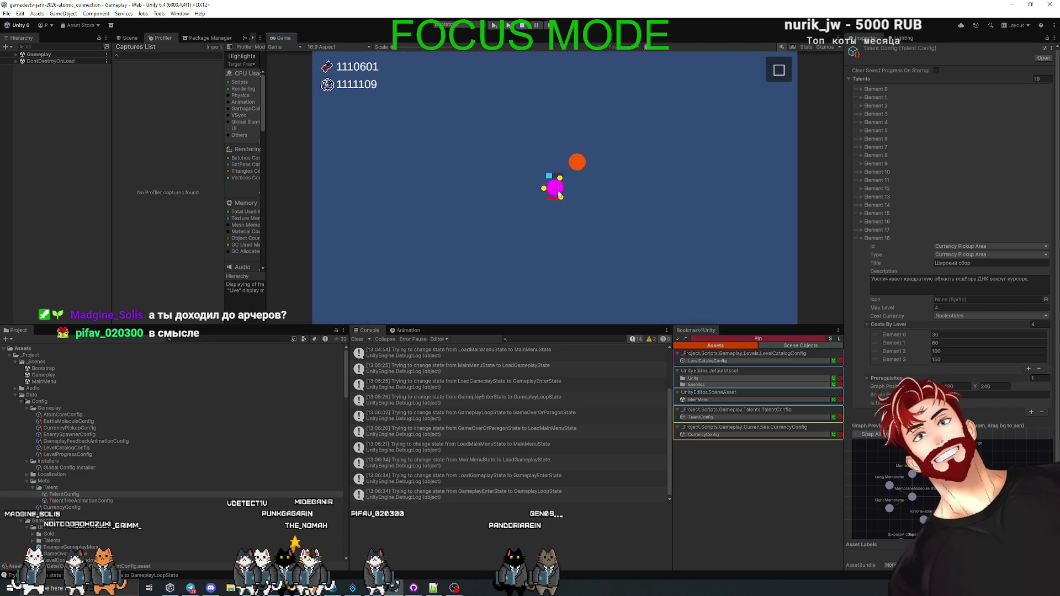
# - Repeatedly aim and launch the orange atom to smash red enemies, then clear the console
pyautogui.moveTo(531, 216)
pyautogui.mouseDown()
pyautogui.moveTo(486, 253)
pyautogui.moveTo(457, 254)
pyautogui.moveTo(447, 243)
pyautogui.moveTo(496, 204)
pyautogui.mouseUp()
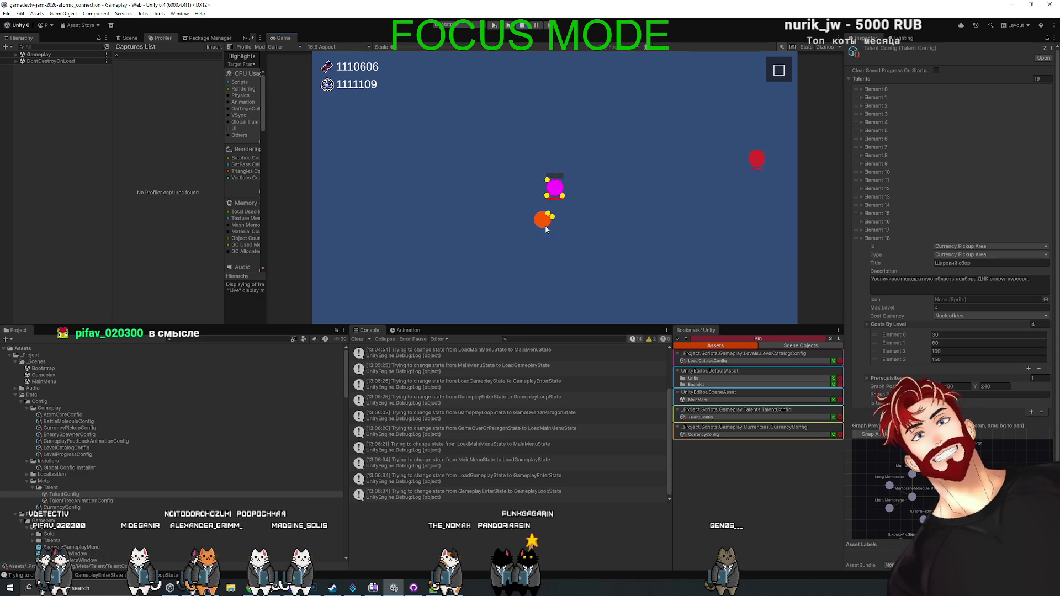
pyautogui.moveTo(474, 260); pyautogui.dragTo(471, 254)
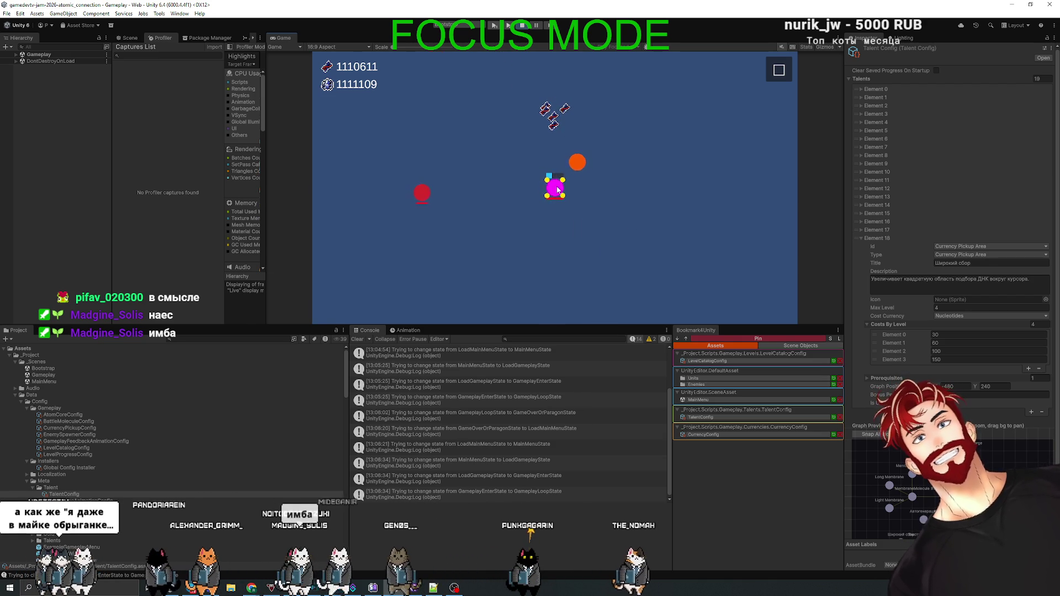
pyautogui.moveTo(557, 154); pyautogui.dragTo(600, 136)
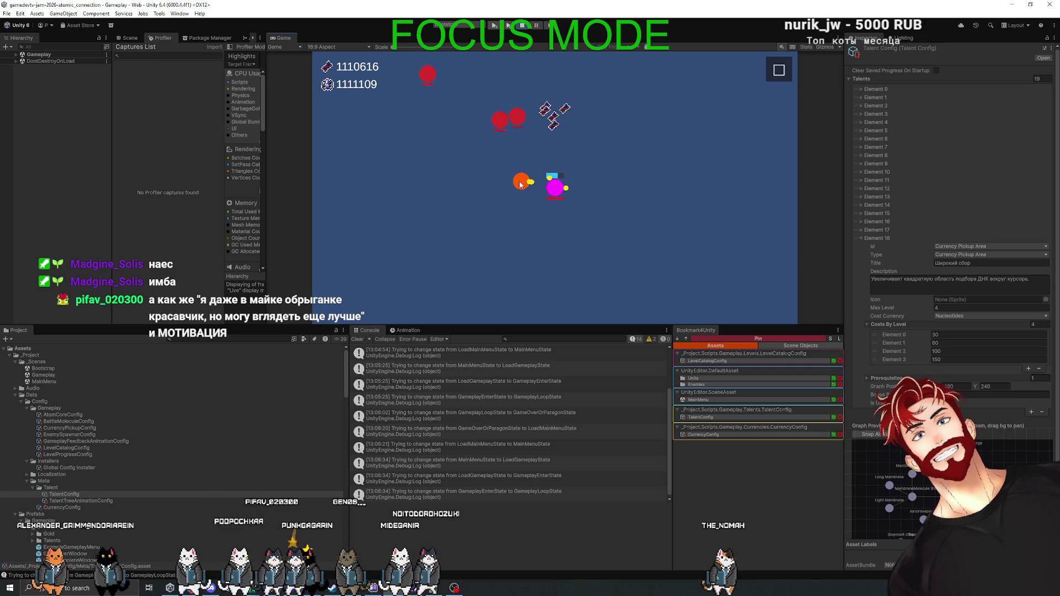
pyautogui.moveTo(524, 272); pyautogui.dragTo(526, 273)
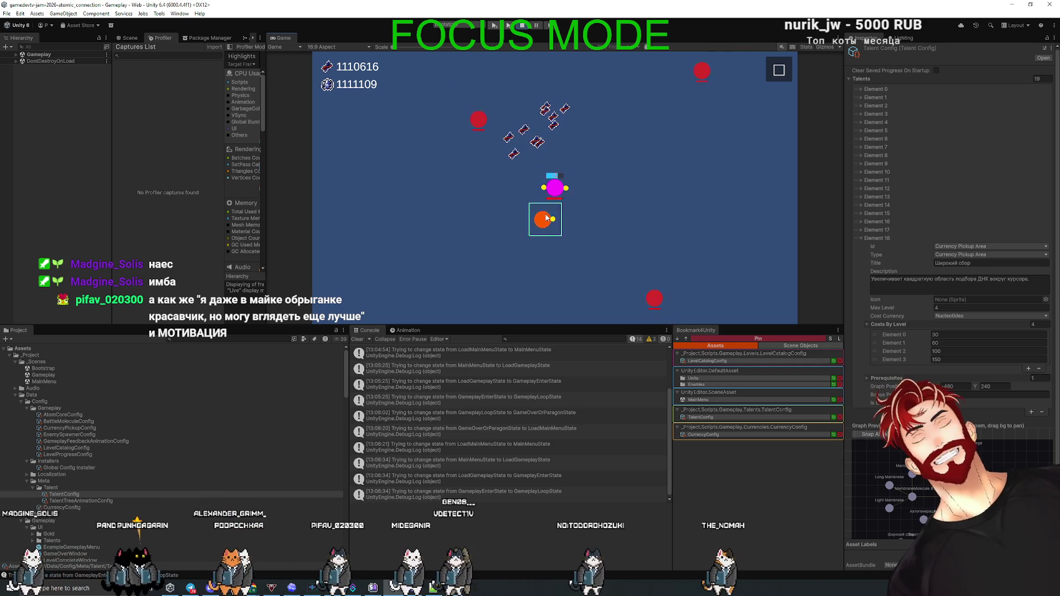
pyautogui.moveTo(555, 209)
pyautogui.mouseDown()
pyautogui.moveTo(591, 243)
pyautogui.moveTo(561, 195)
pyautogui.mouseUp()
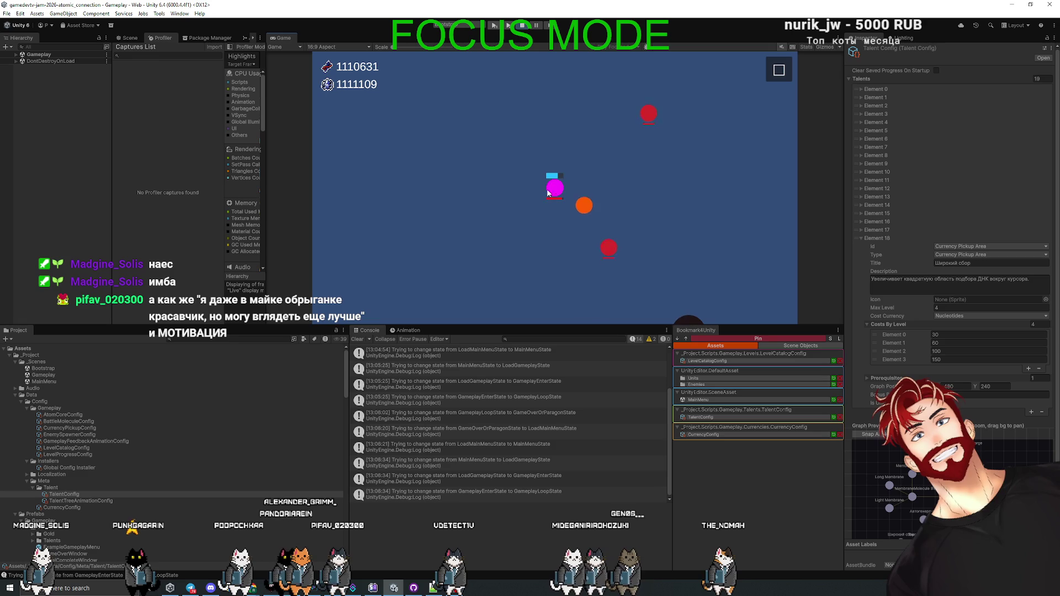
pyautogui.moveTo(587, 181); pyautogui.dragTo(553, 276)
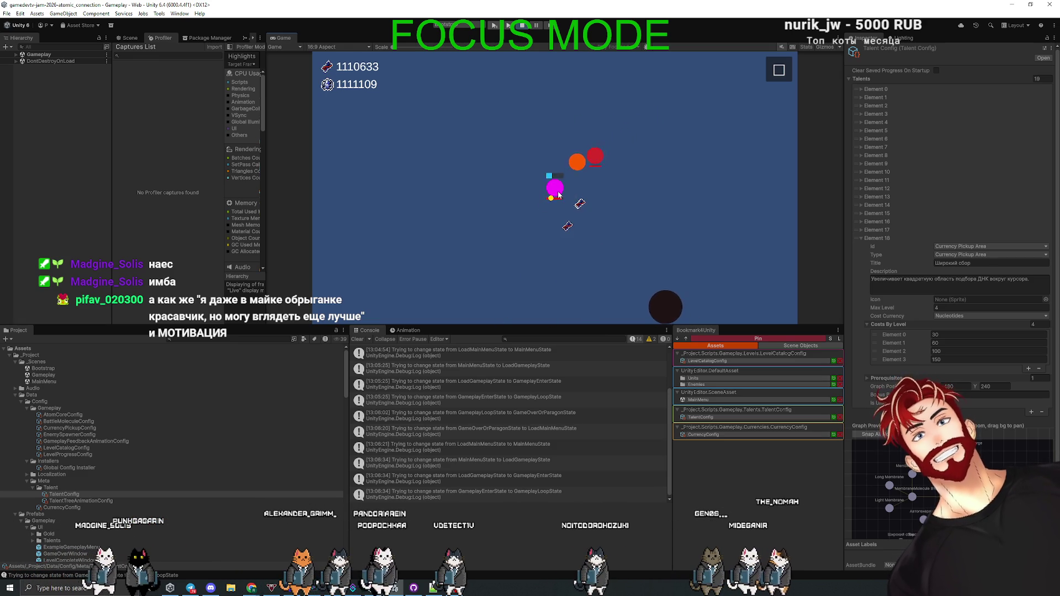
pyautogui.moveTo(552, 188); pyautogui.dragTo(562, 159)
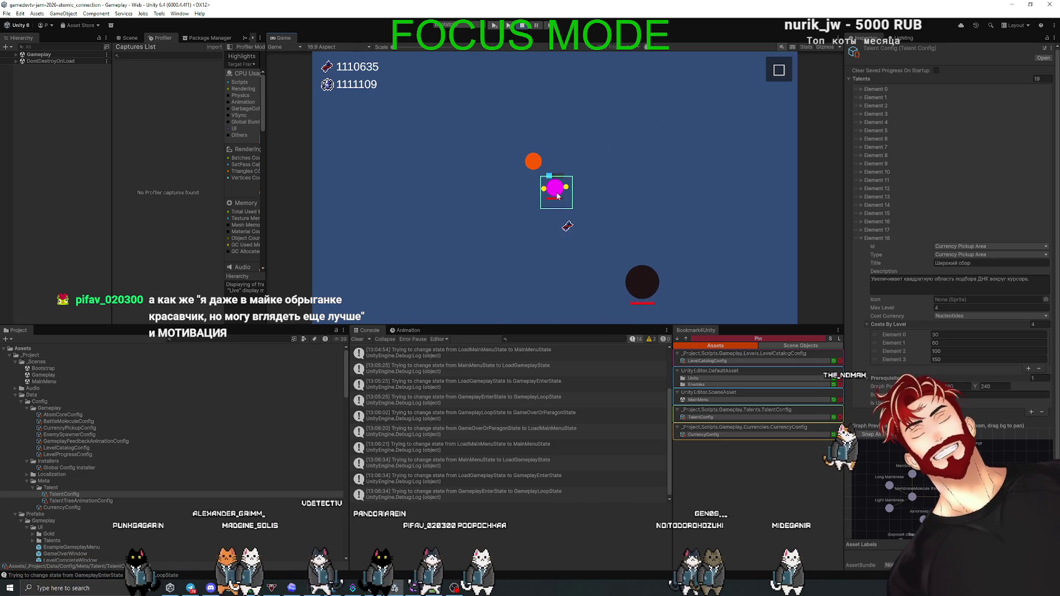
pyautogui.moveTo(522, 177)
pyautogui.mouseDown()
pyautogui.moveTo(498, 180)
pyautogui.moveTo(505, 187)
pyautogui.mouseUp()
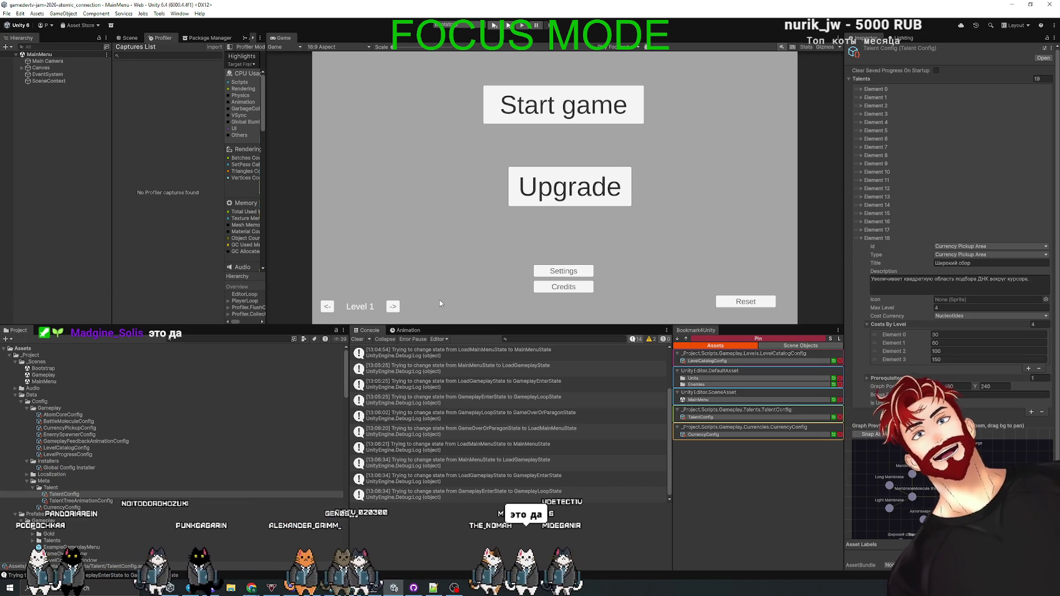
pyautogui.click(357, 340)
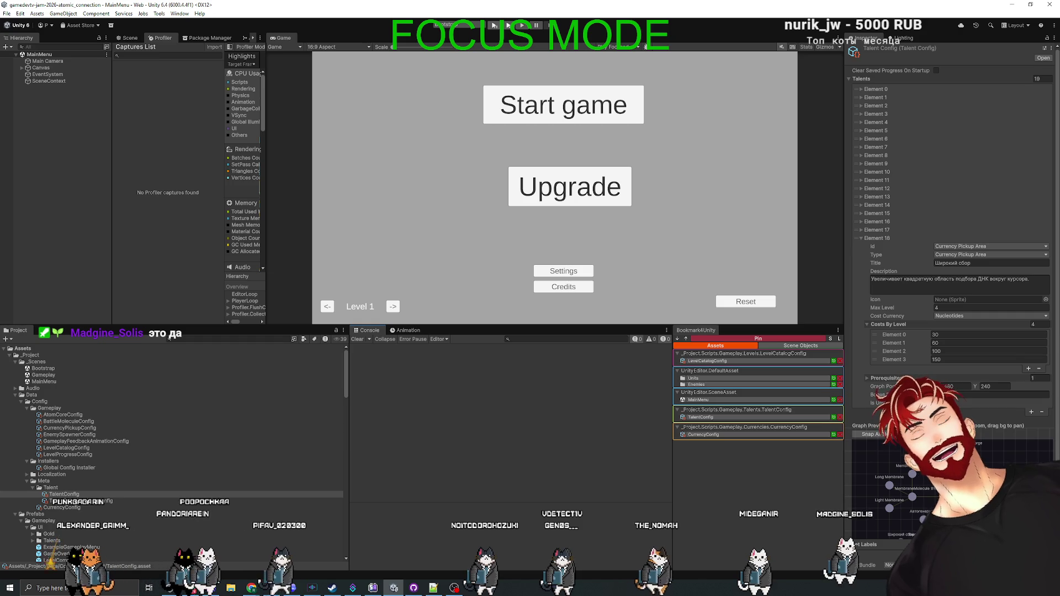
# - Collapse the Element 18, 11 and 9 talent entries so the TalentConfig graph preview shows
pyautogui.click(884, 239)
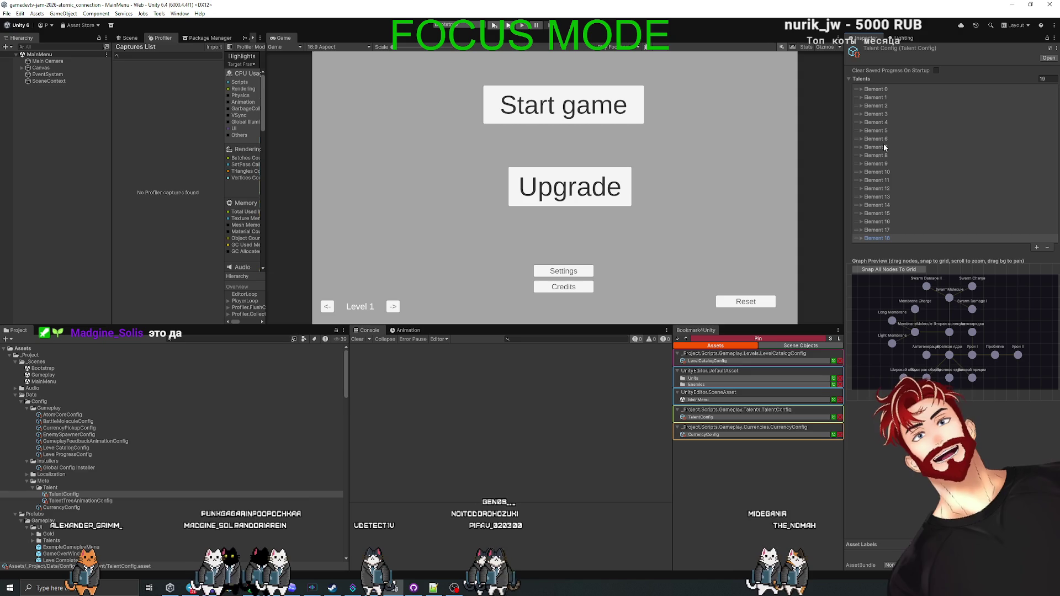
pyautogui.click(878, 181)
pyautogui.click(878, 181)
pyautogui.click(866, 165)
pyautogui.click(866, 165)
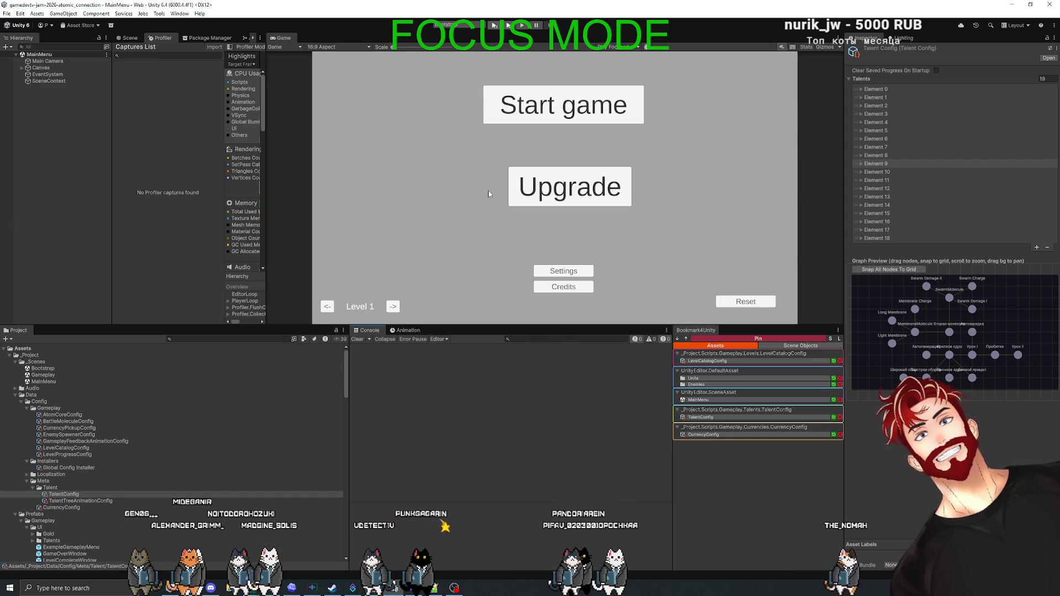
pyautogui.hotkey('alt', 'Tab')
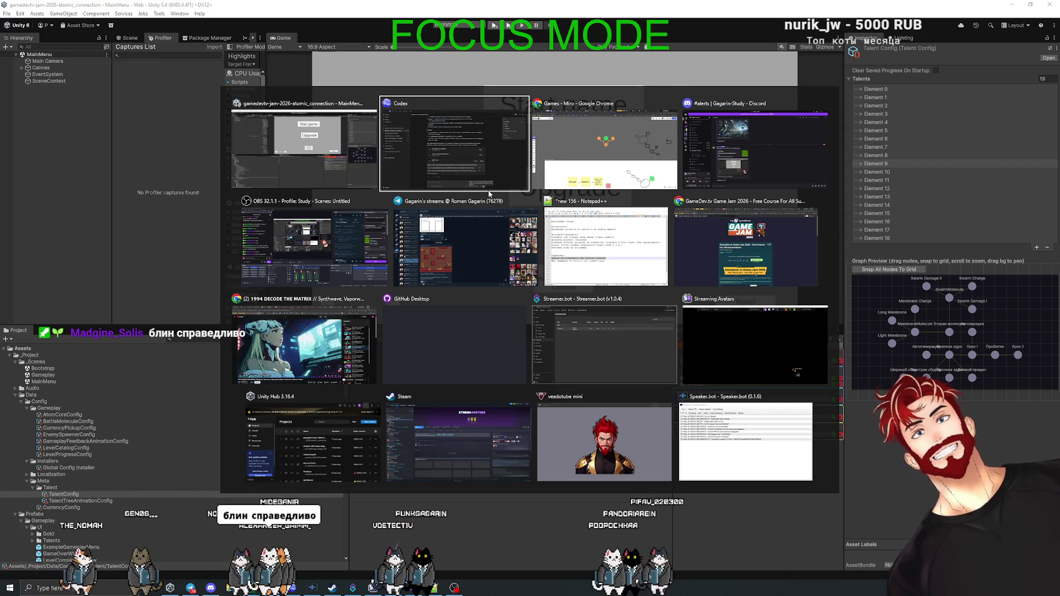
# - Duplicate the TalentConfig asset and rename the copy PickupAreaTalent
pyautogui.press('Escape')
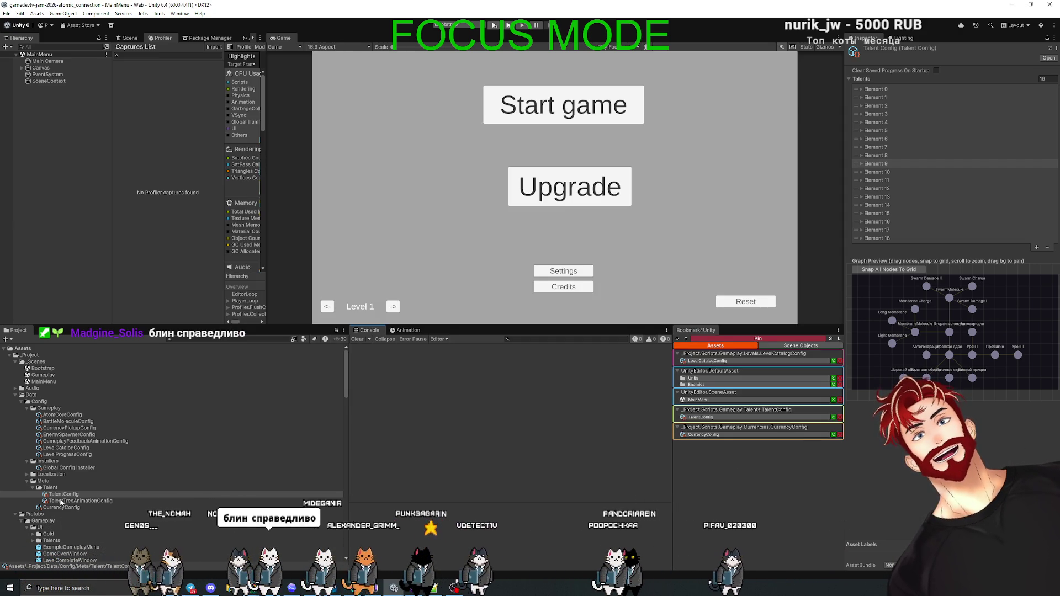
pyautogui.moveTo(64, 496); pyautogui.dragTo(123, 501)
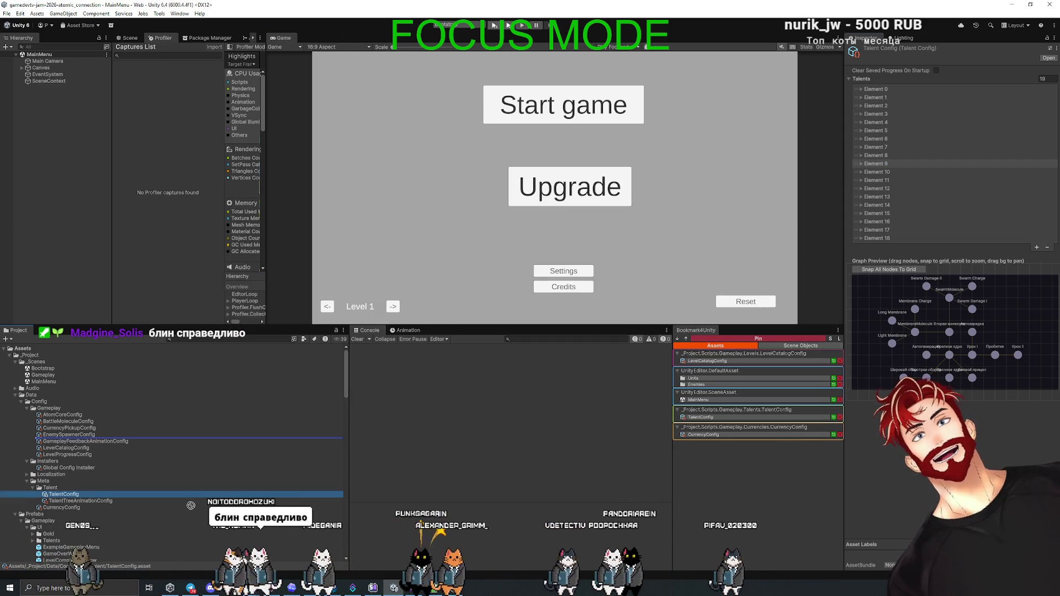
pyautogui.hotkey('ctrl', 'd')
pyautogui.write('ыва')
pyautogui.press('Return')
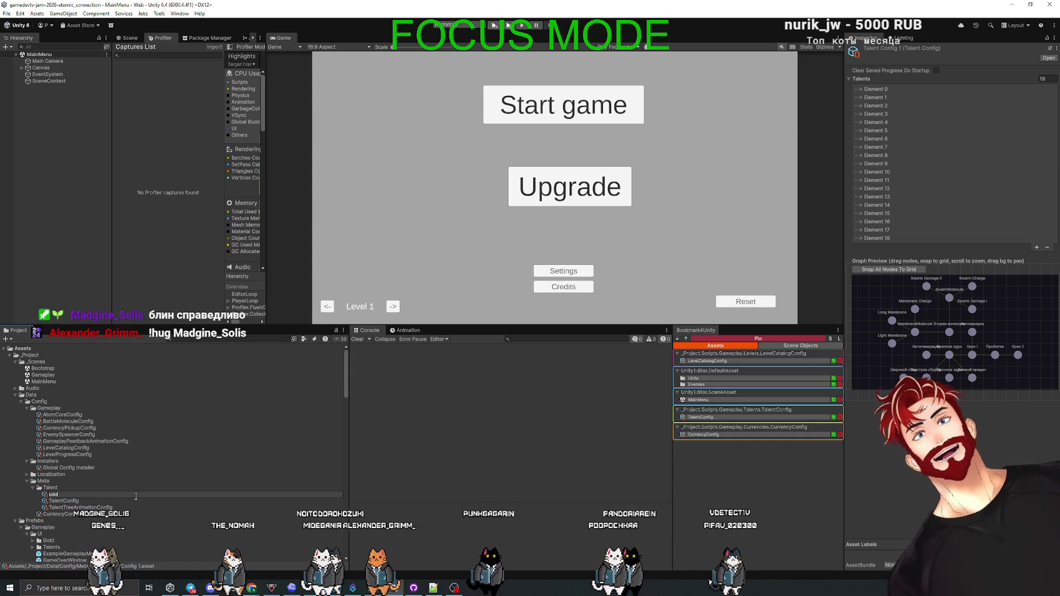
pyautogui.press('F2')
pyautogui.write('AreaPick')
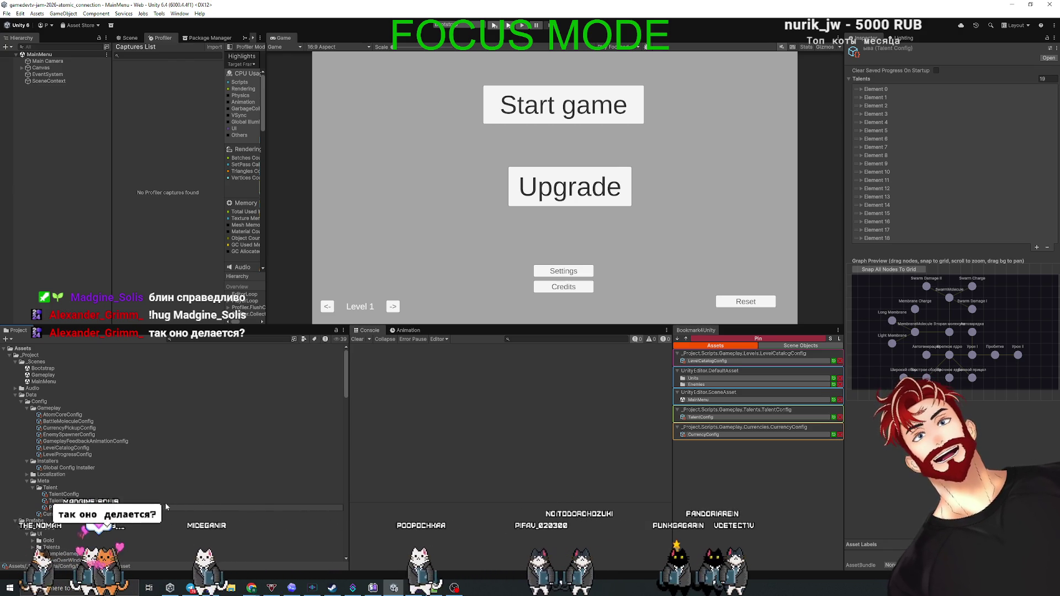
pyautogui.press('Return')
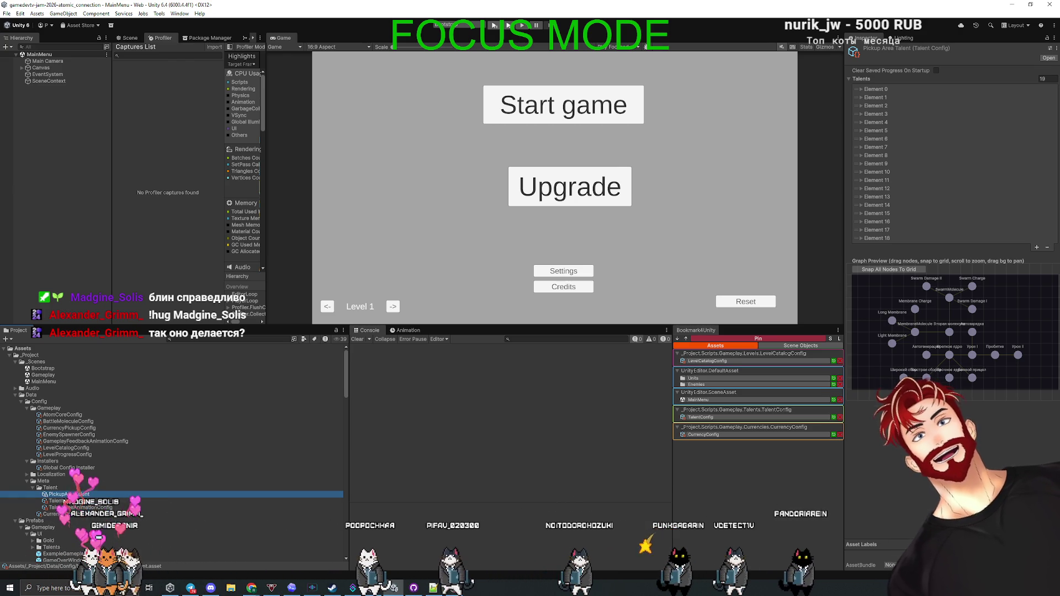
# - Inspect the copy's first talent entry, then delete the PickupAreaTalent asset
pyautogui.click(875, 89)
pyautogui.click(83, 495)
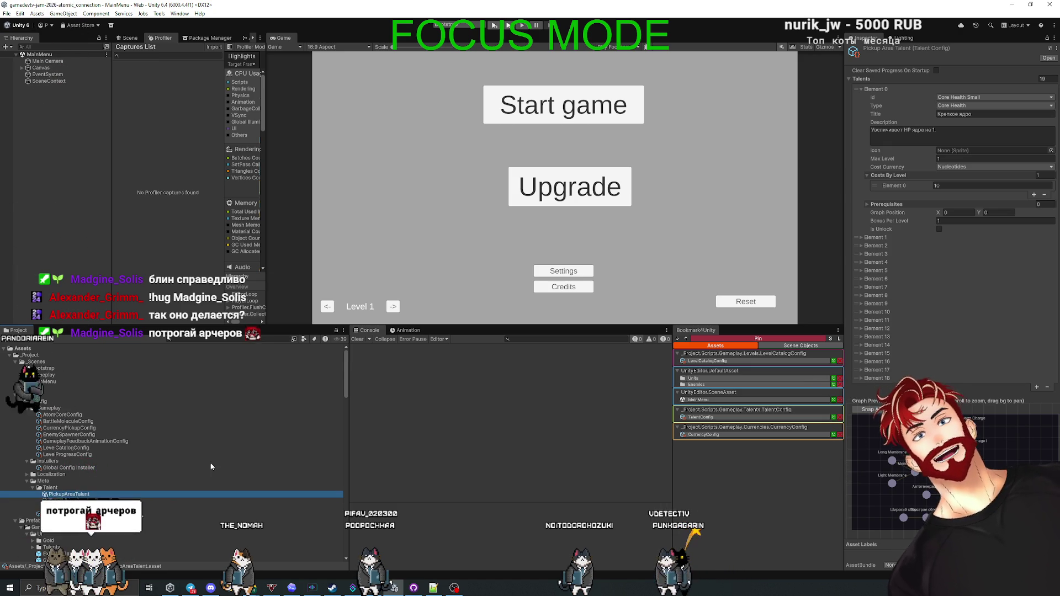
pyautogui.press('Delete')
pyautogui.press('Return')
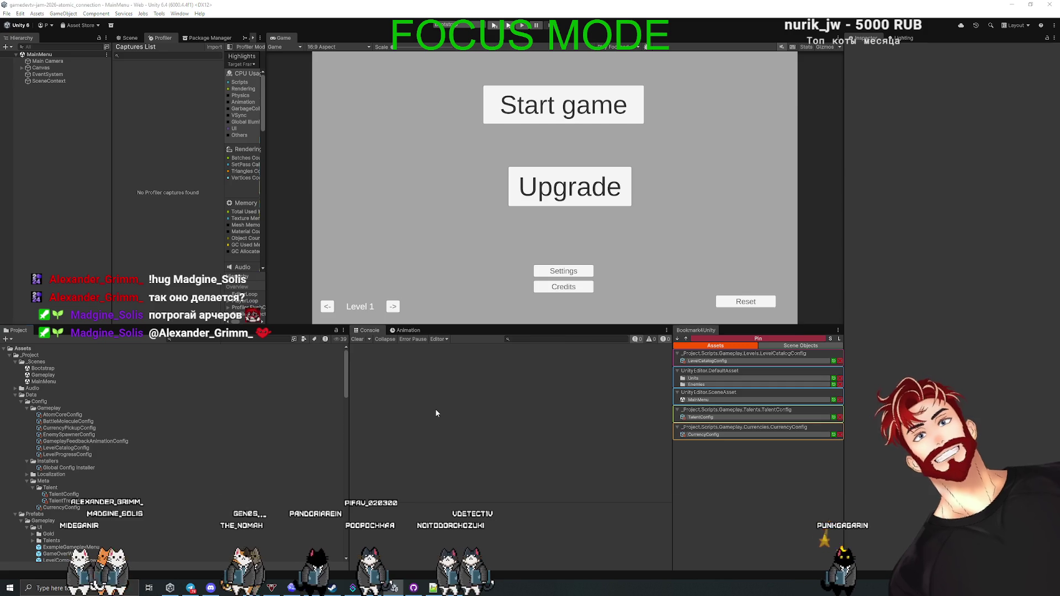
# - In a new chat, ask how to add a save-editing cheat for starting from any level
pyautogui.hotkey('alt', 'Tab')
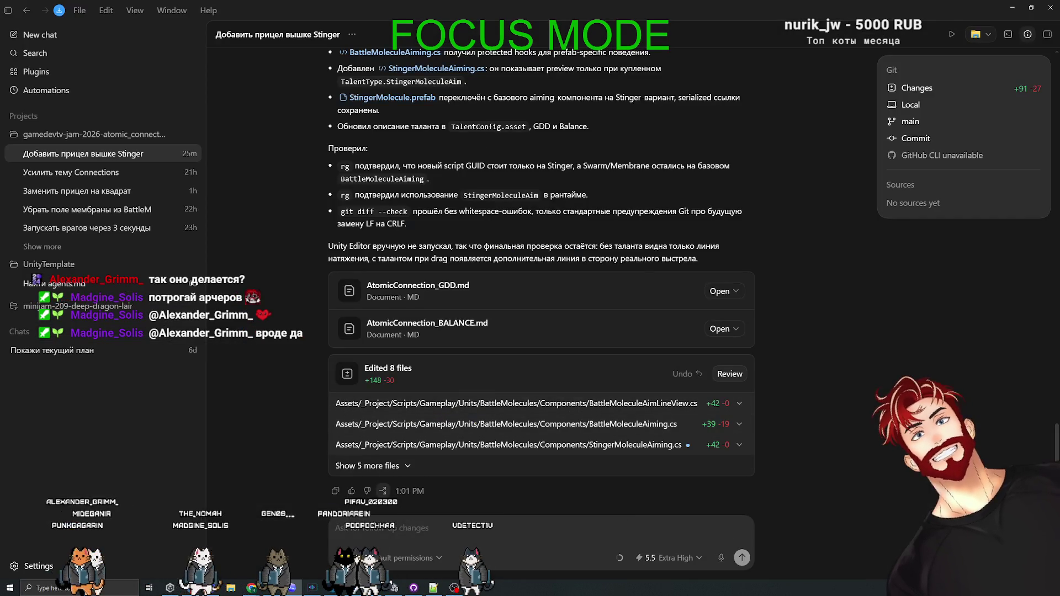
pyautogui.click(61, 35)
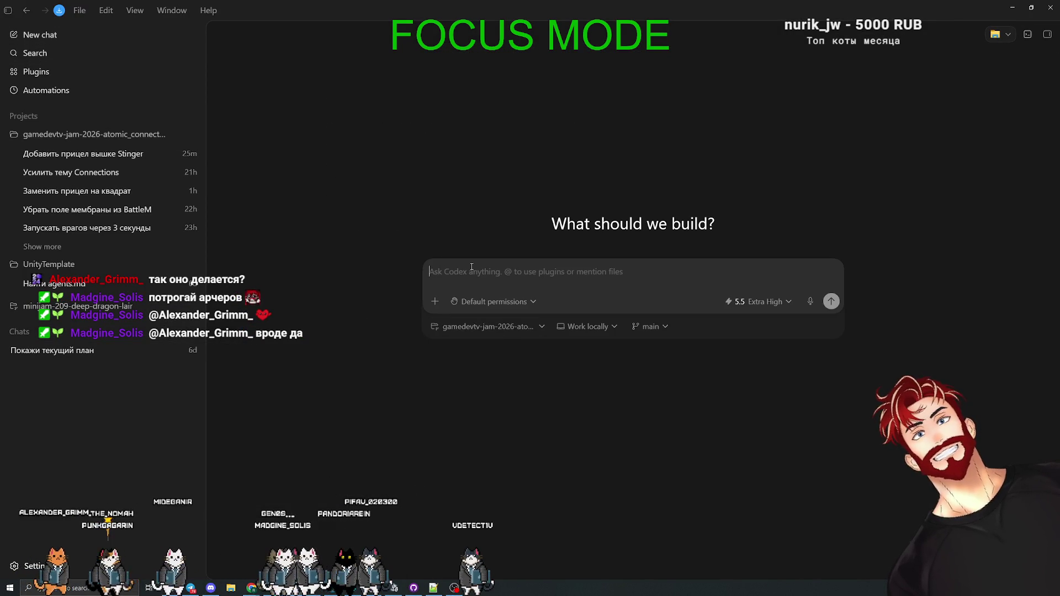
pyautogui.click(460, 266)
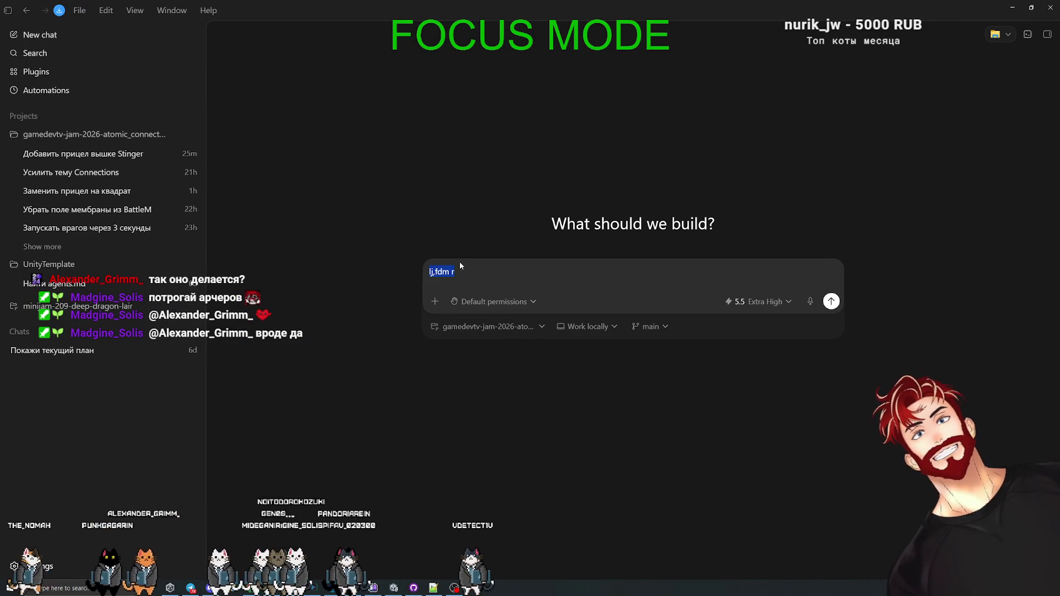
pyautogui.press('BackSpace')
pyautogui.press('BackSpace')
pyautogui.press('BackSpace')
pyautogui.write('как добавить чит чтобы трогать сохранку? Мне надо что')
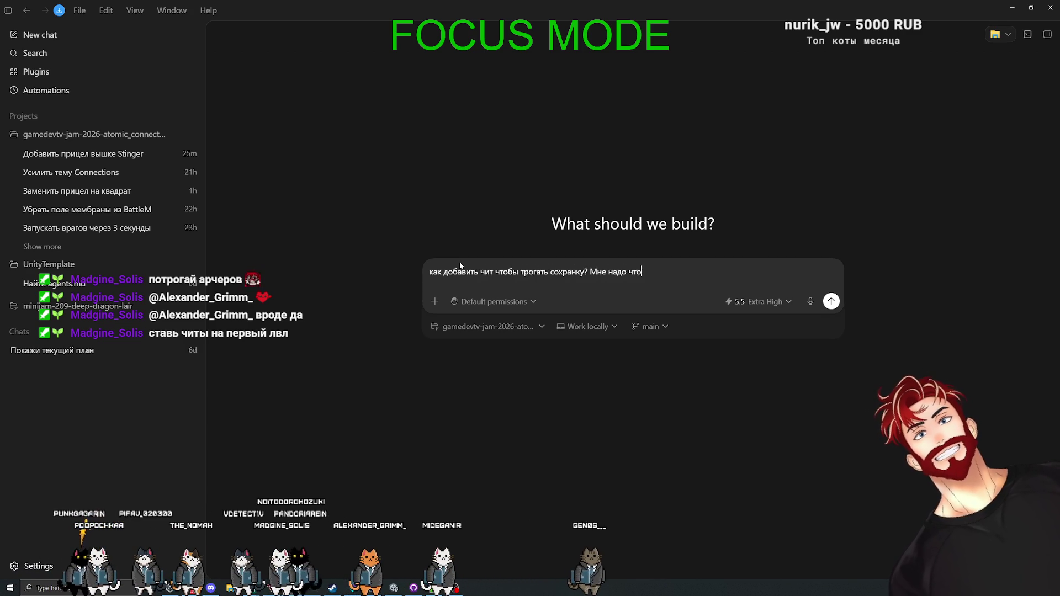
pyautogui.write('бы была возможность начать с л')
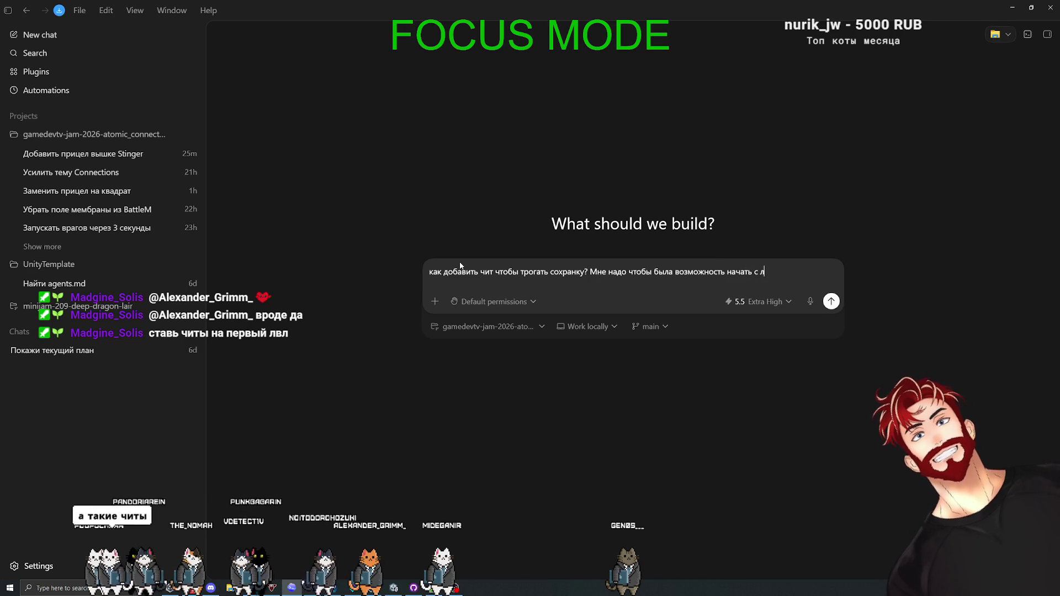
pyautogui.press('BackSpace')
pyautogui.write('вня')
pyautogui.press('Return')
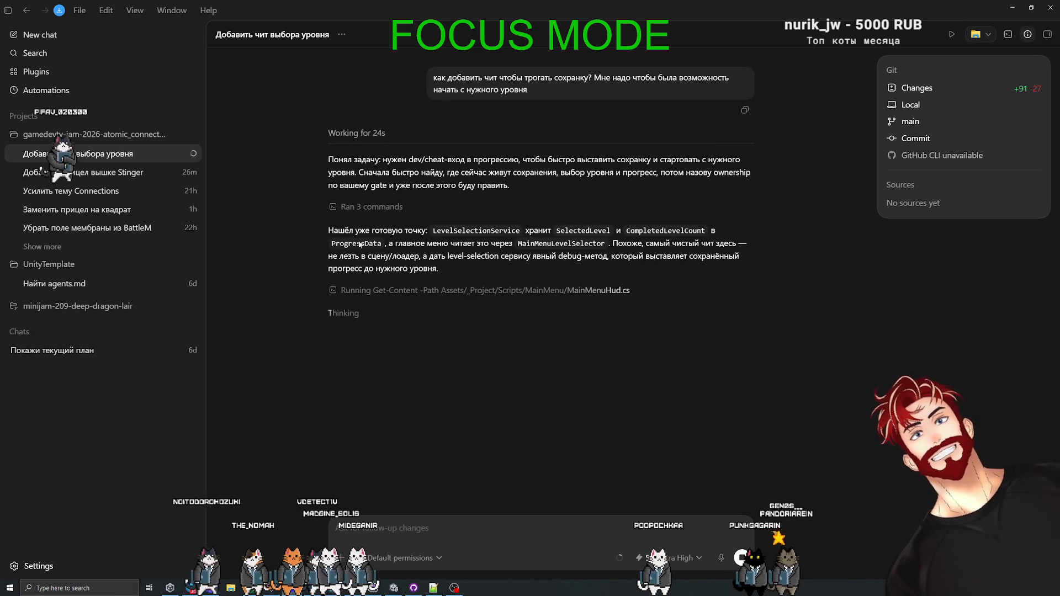
pyautogui.click(89, 208)
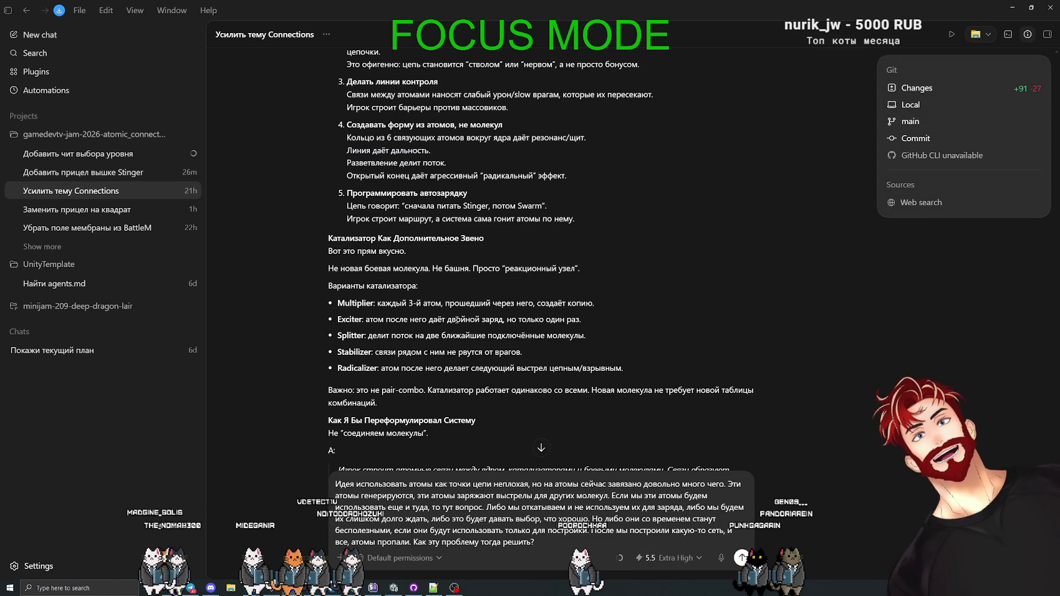
# - Read the Connections answer and send the follow-up on atoms as chain links without vanishing
pyautogui.scroll(-3, 435, 255)
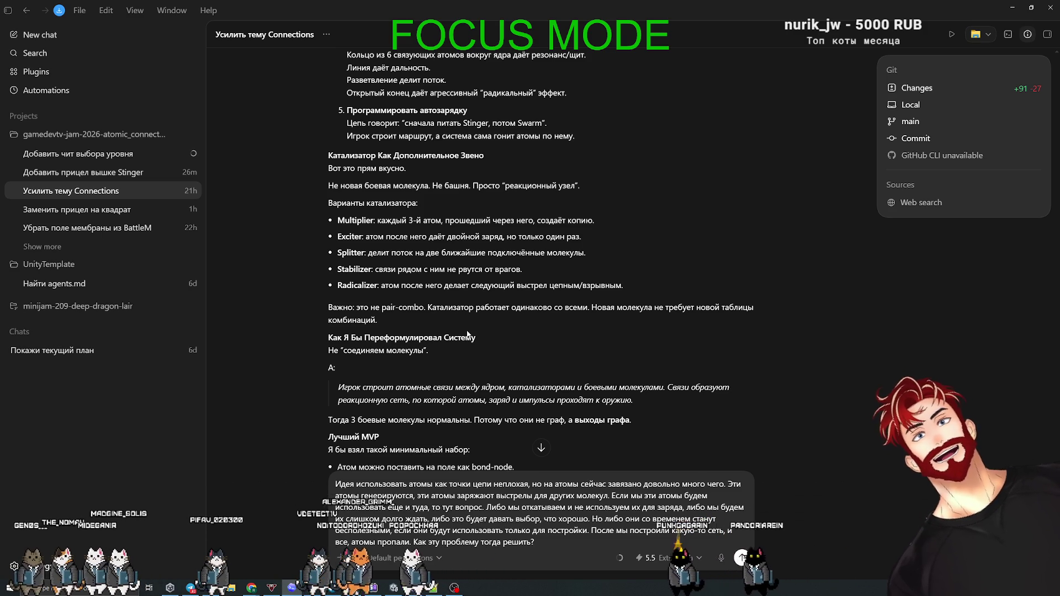
pyautogui.scroll(-1, 453, 323)
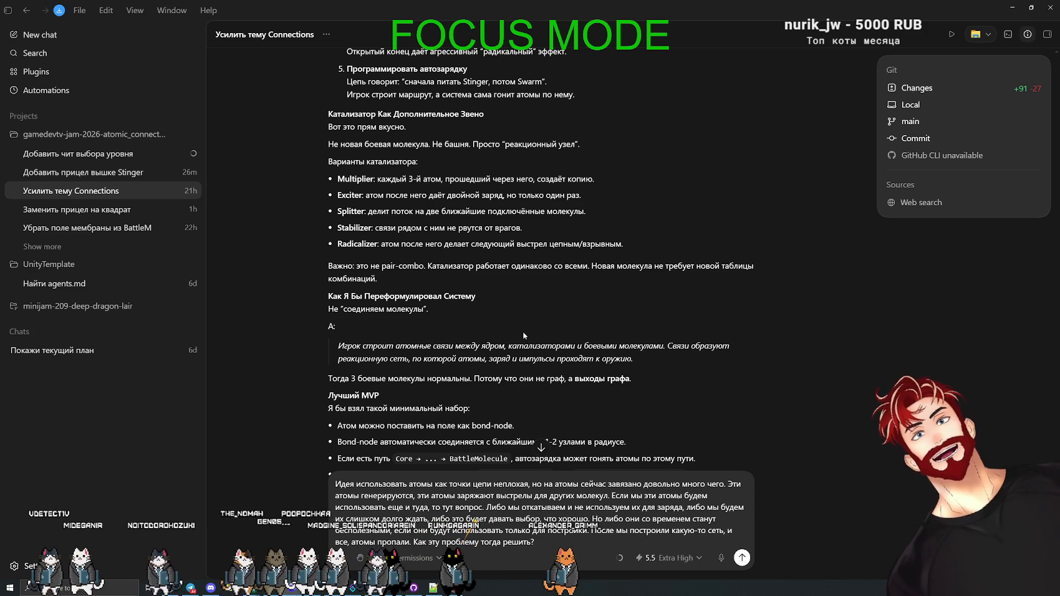
pyautogui.scroll(-2, 522, 332)
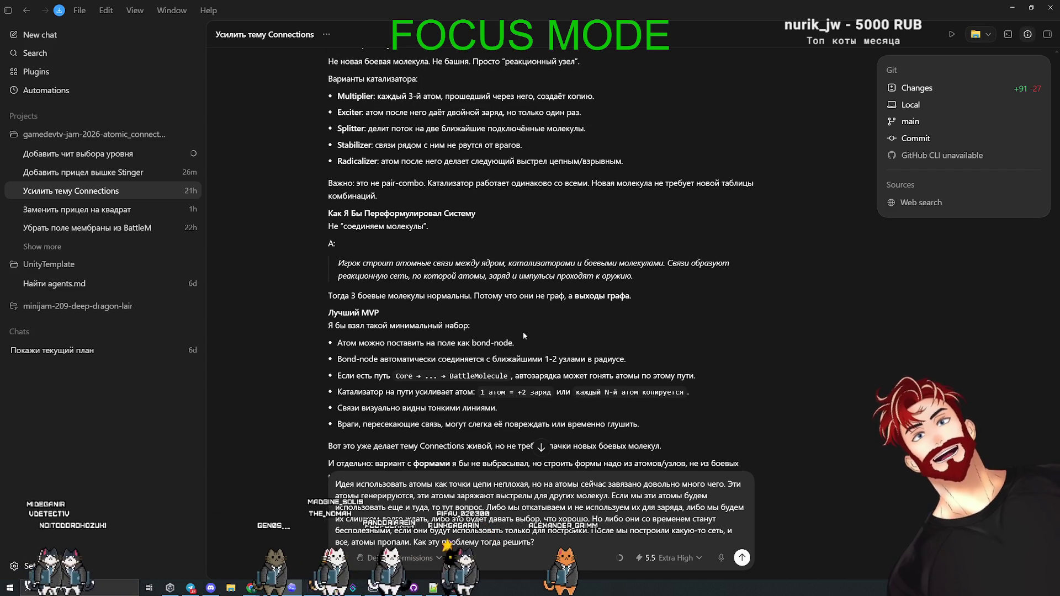
pyautogui.scroll(-1, 629, 307)
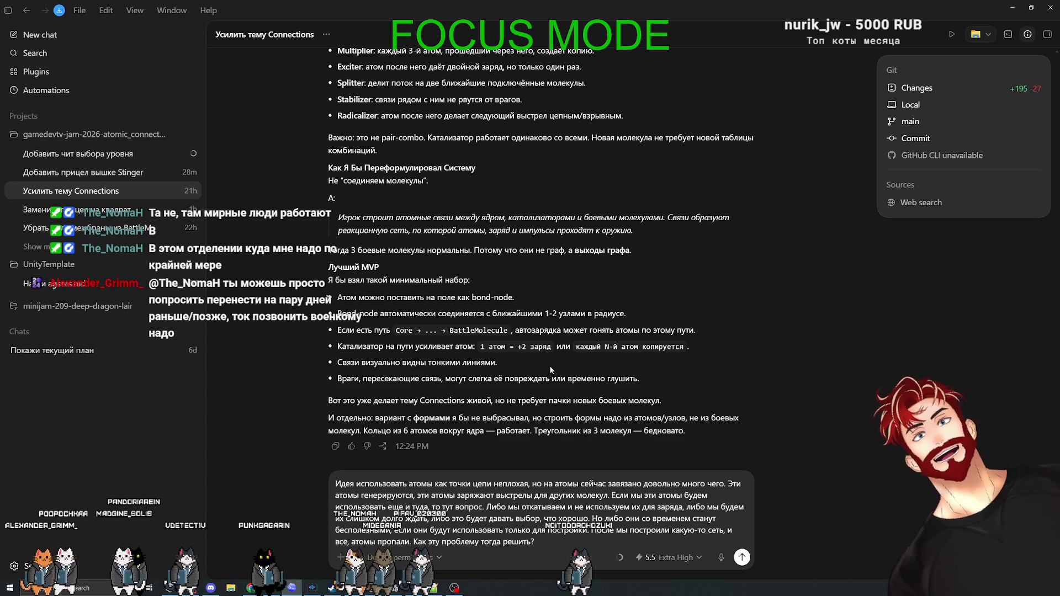
pyautogui.press('Return')
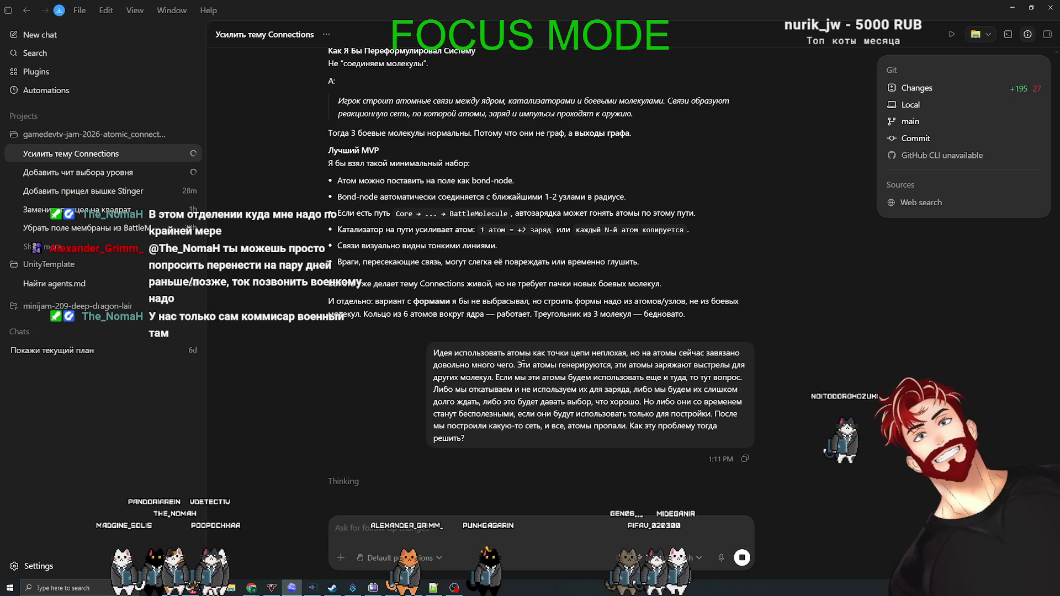
pyautogui.click(132, 173)
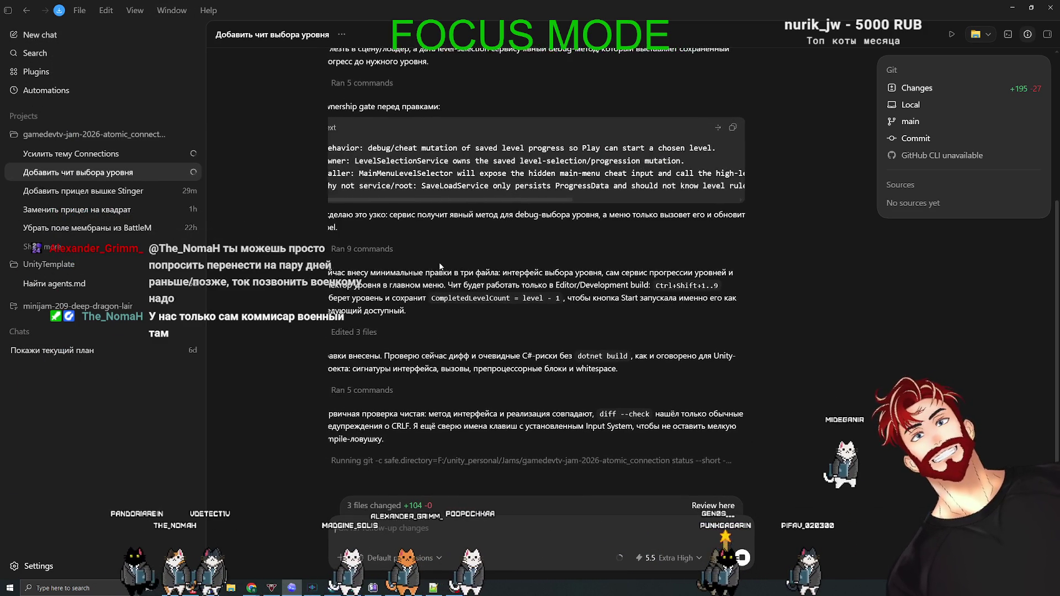
# - Check the 5.5 Extra High model options while reviewing the cheat chat's three-file summary
pyautogui.click(675, 559)
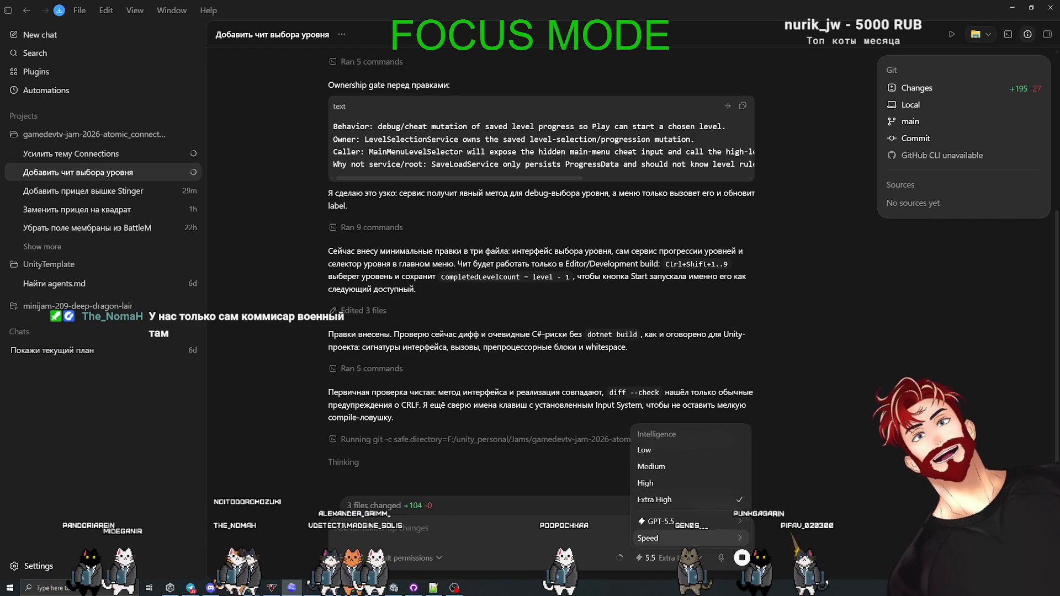
pyautogui.press('Escape')
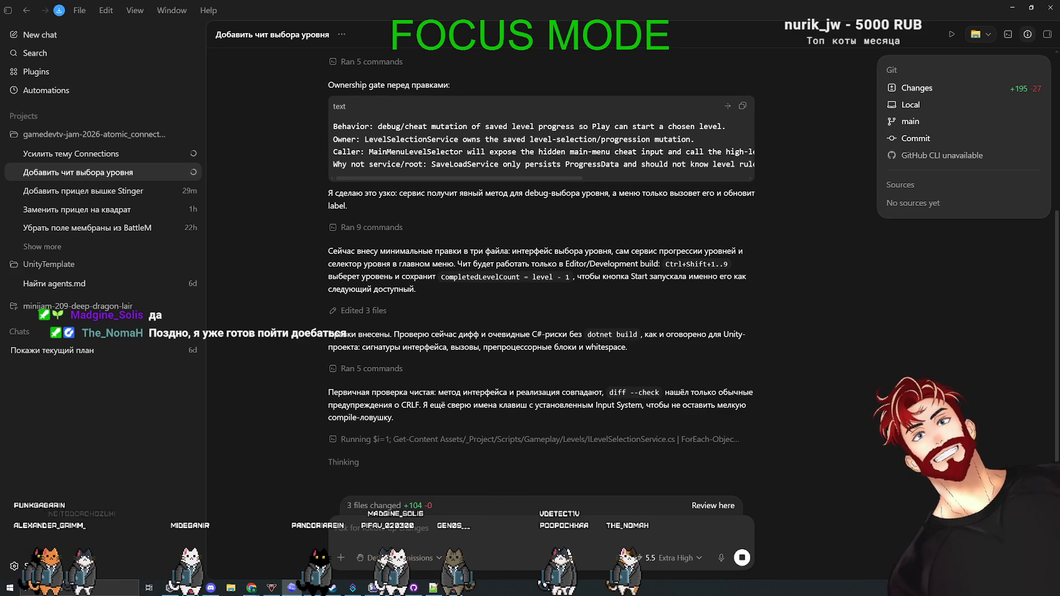
pyautogui.click(684, 559)
pyautogui.moveTo(667, 538)
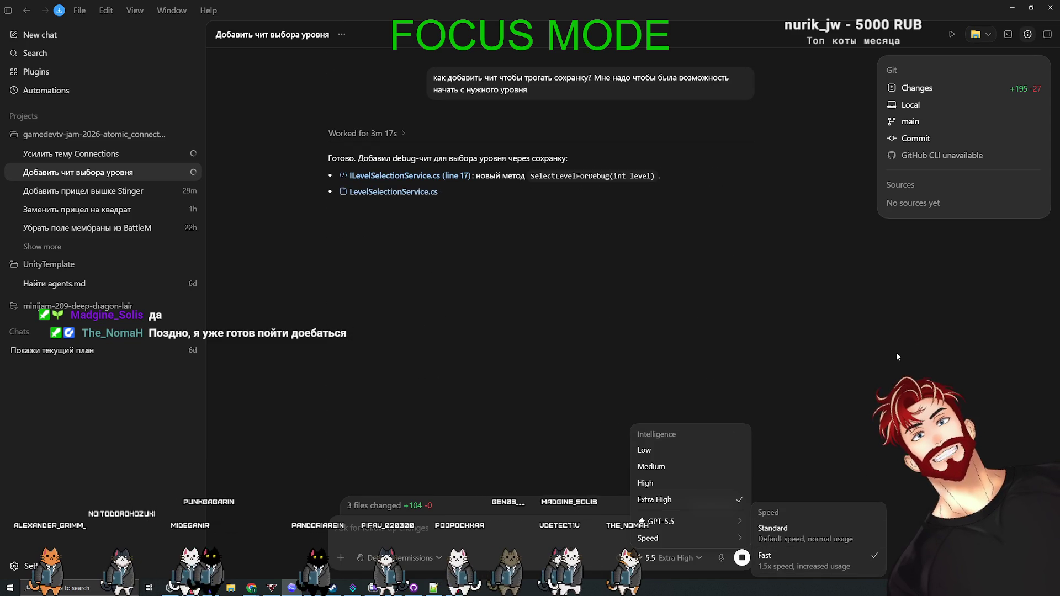
pyautogui.click(897, 353)
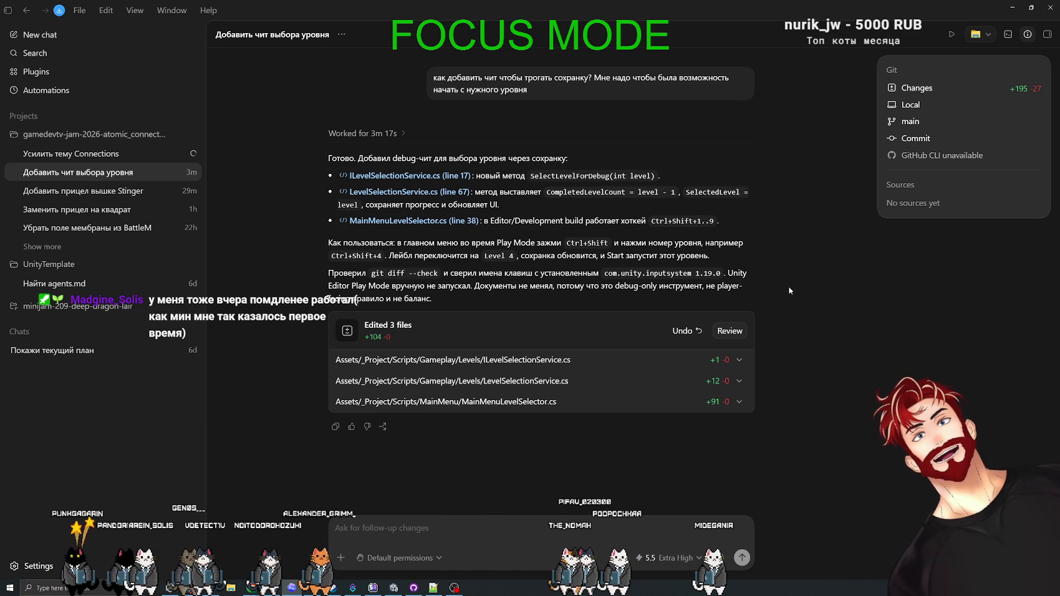
pyautogui.hotkey('alt', 'Tab')
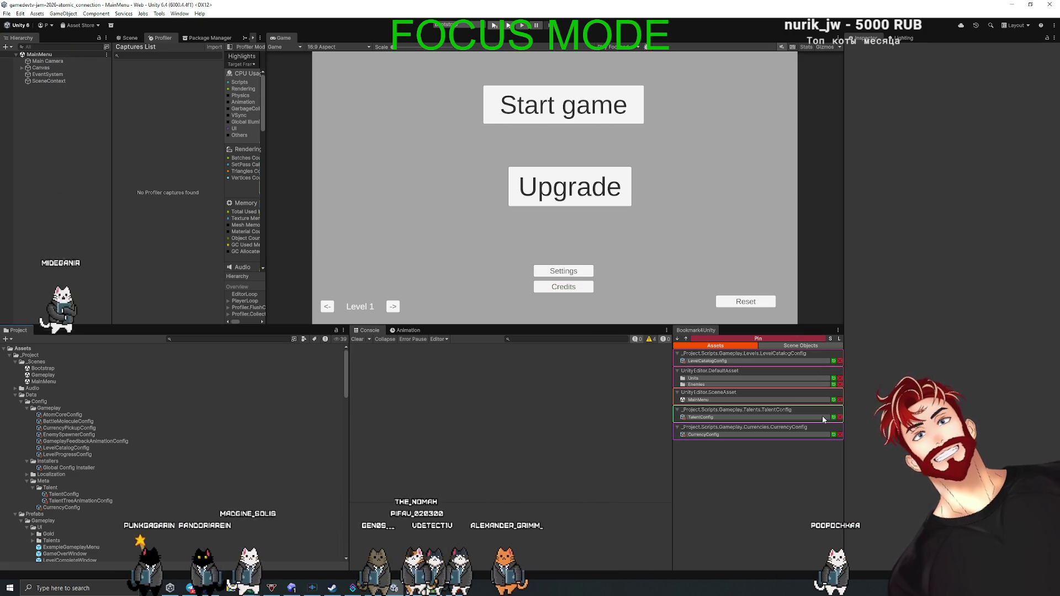
# - Enter Play mode, open the Upgrade tree and buy the first five talent nodes
pyautogui.click(495, 29)
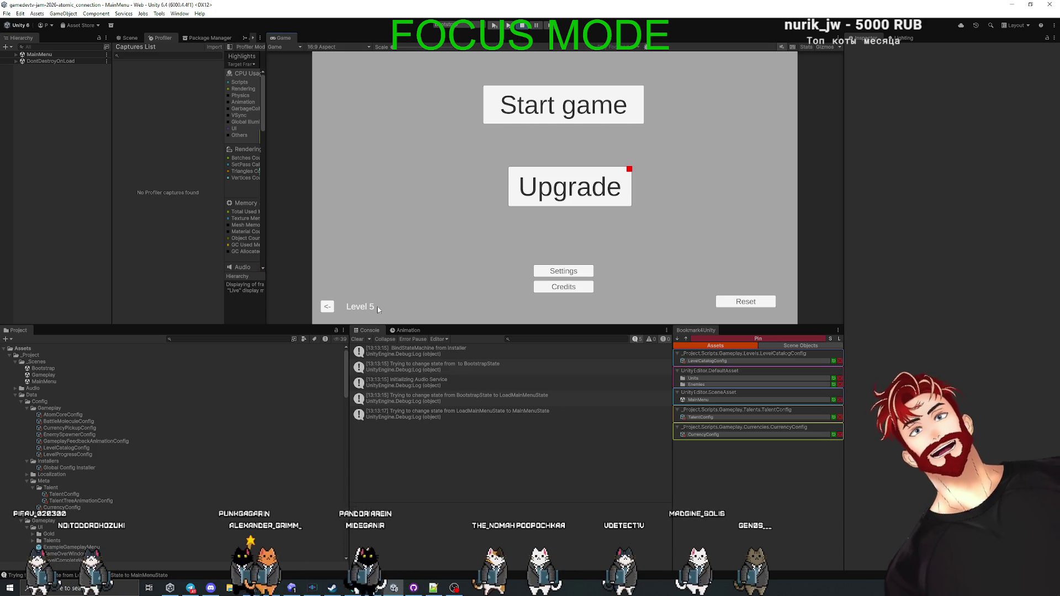
pyautogui.click(570, 187)
pyautogui.click(677, 188)
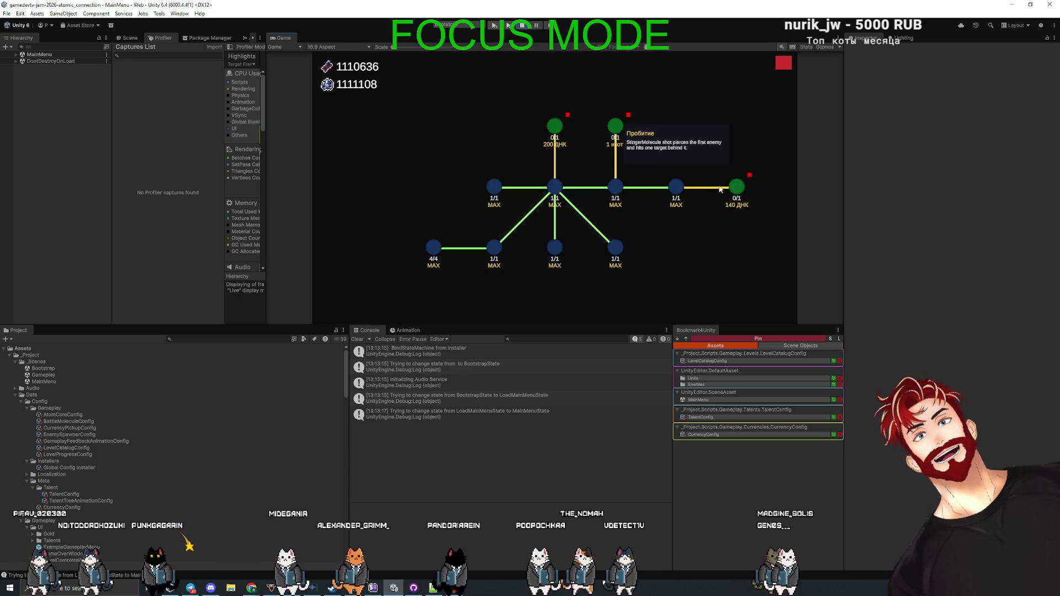
pyautogui.click(737, 187)
pyautogui.click(616, 127)
pyautogui.click(555, 126)
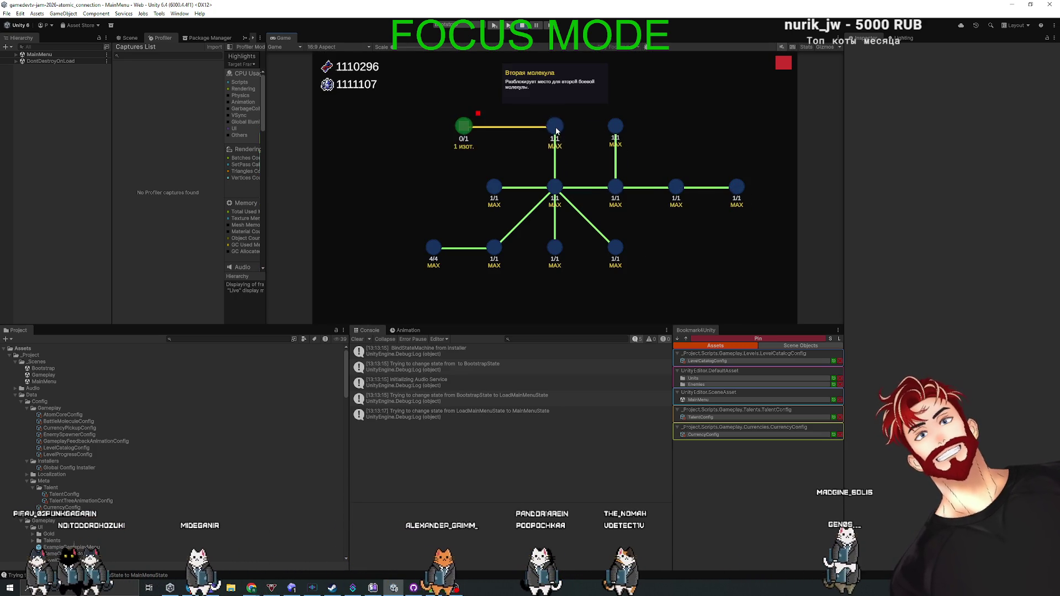
pyautogui.click(464, 126)
# - Buy the remaining talent nodes, including the 60, 80 and 300 ДНК ones, then start the game
pyautogui.click(403, 156)
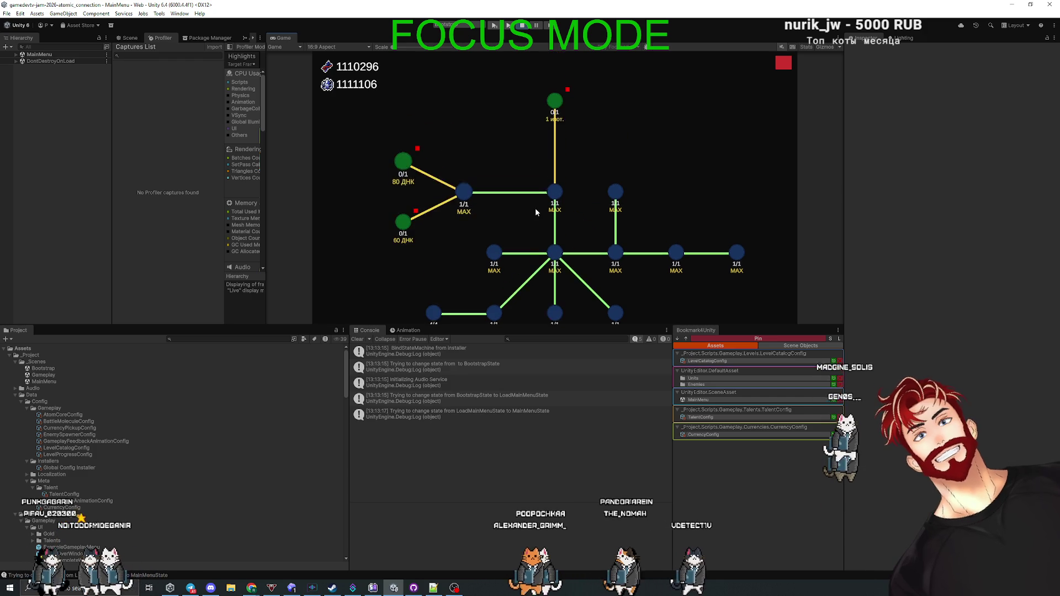
pyautogui.click(403, 167)
pyautogui.click(463, 141)
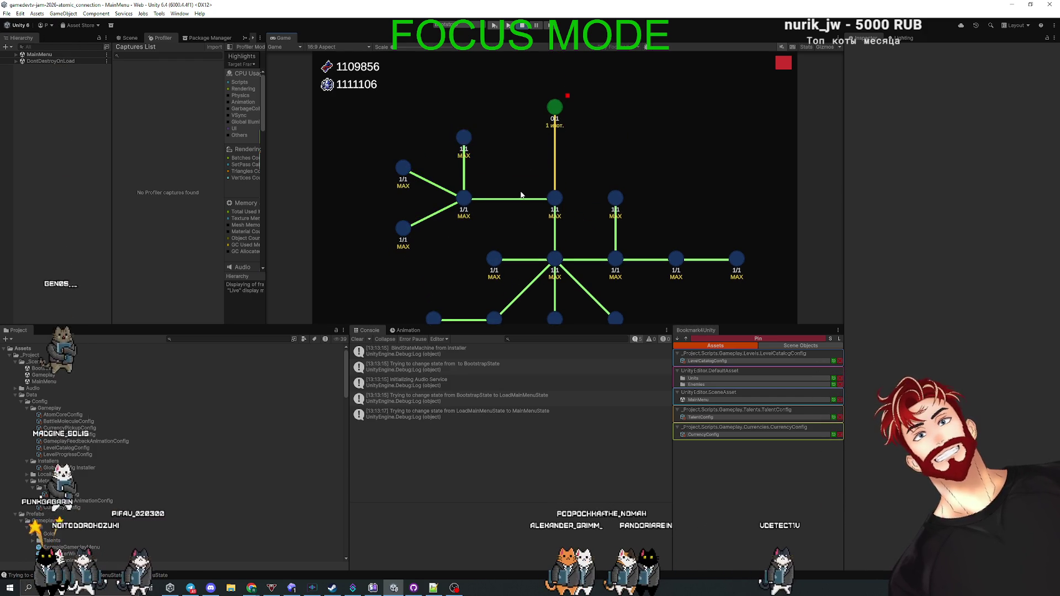
pyautogui.click(555, 135)
pyautogui.click(615, 165)
pyautogui.click(615, 105)
pyautogui.scroll(-2, 687, 114)
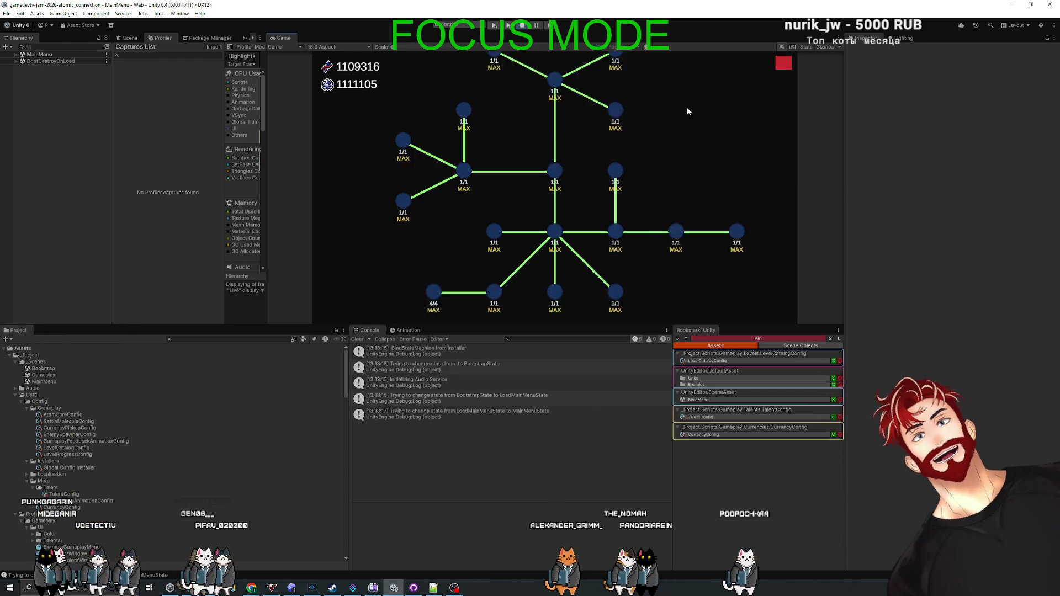
pyautogui.click(783, 62)
pyautogui.click(533, 115)
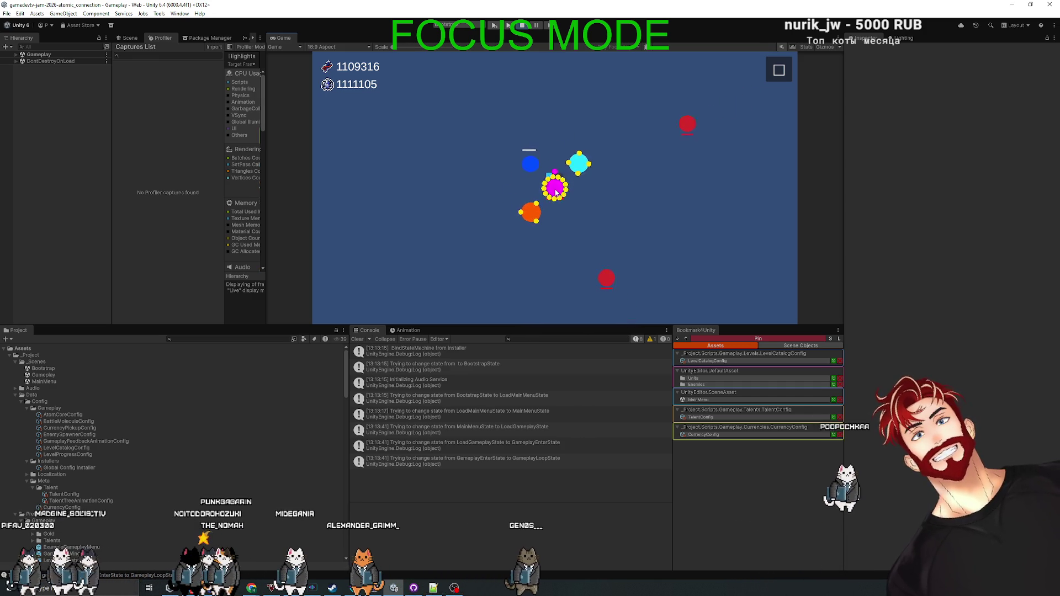
# - Play the level, dragging tethers from orange and cyan atoms to burst nearby atoms
pyautogui.moveTo(541, 219)
pyautogui.mouseDown()
pyautogui.moveTo(510, 221)
pyautogui.moveTo(508, 191)
pyautogui.mouseUp()
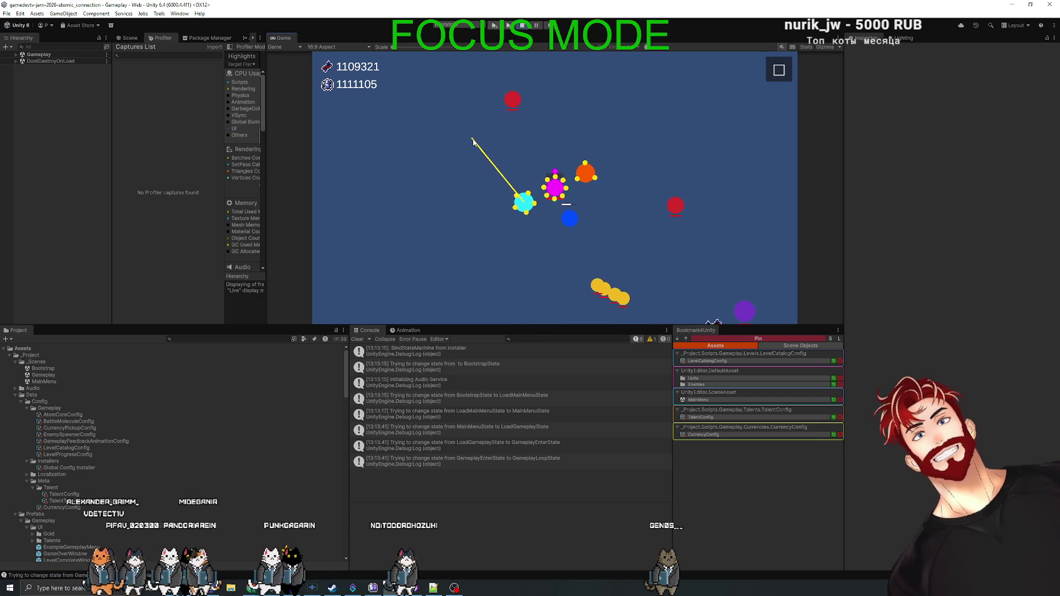
pyautogui.moveTo(476, 154); pyautogui.dragTo(491, 148)
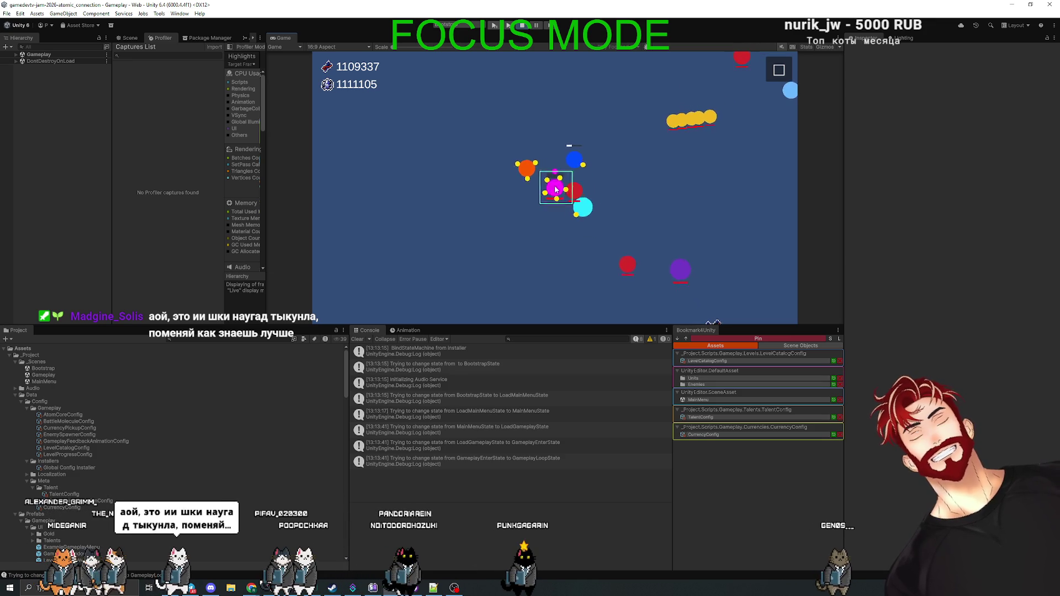
pyautogui.moveTo(522, 171)
pyautogui.mouseDown()
pyautogui.moveTo(468, 154)
pyautogui.moveTo(465, 169)
pyautogui.mouseUp()
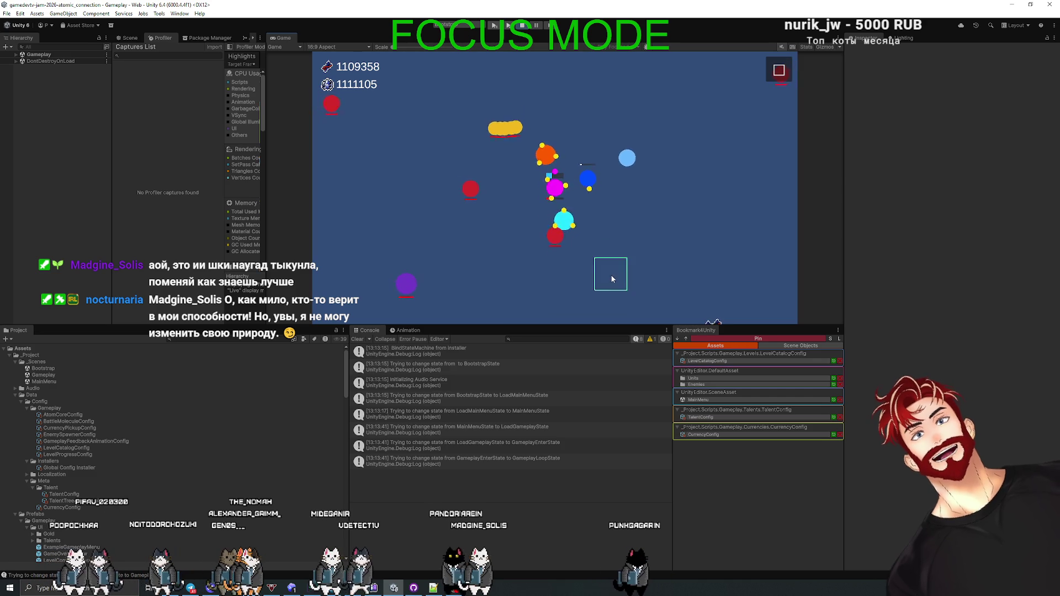
pyautogui.moveTo(541, 195); pyautogui.dragTo(603, 232)
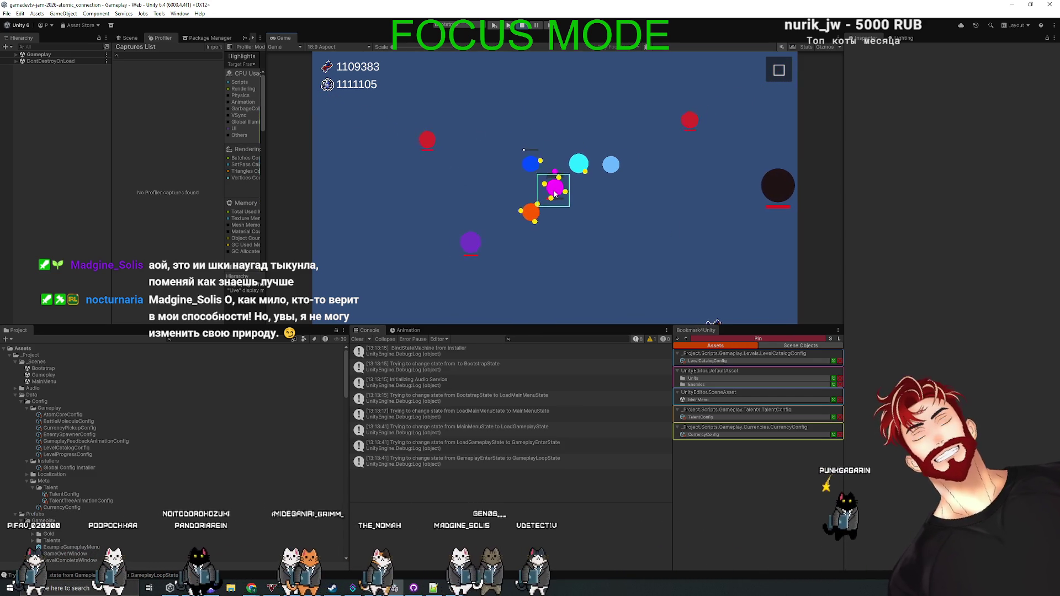
pyautogui.moveTo(534, 214); pyautogui.dragTo(622, 203)
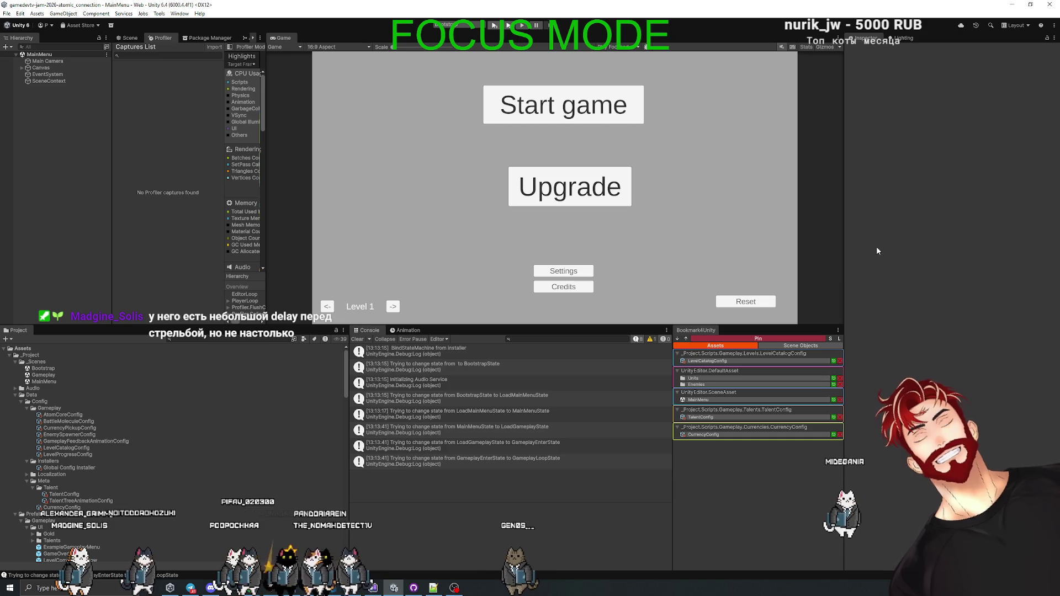
# - Start a new chat saying the ranged enemy rarely shoots and asking to move it to level 6
pyautogui.click(298, 590)
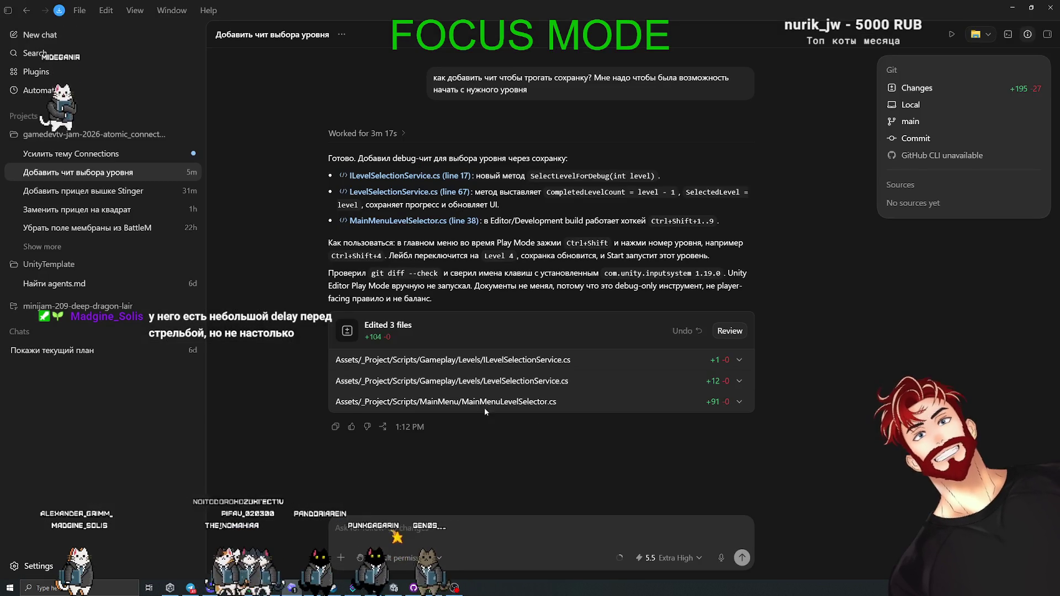
pyautogui.click(84, 156)
pyautogui.scroll(10, 320, 381)
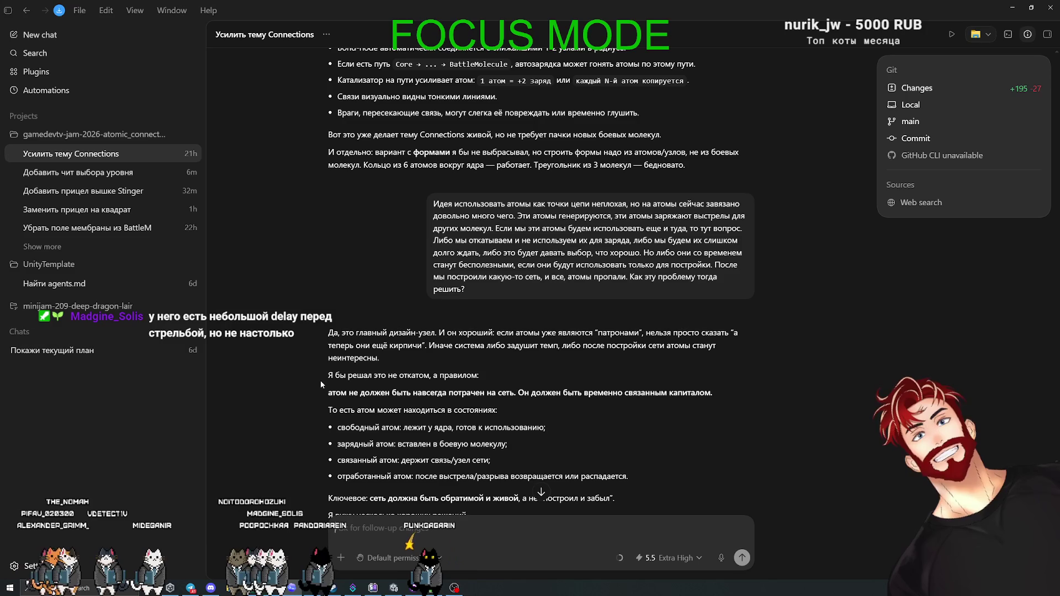
pyautogui.click(40, 35)
pyautogui.write('дальний враг т')
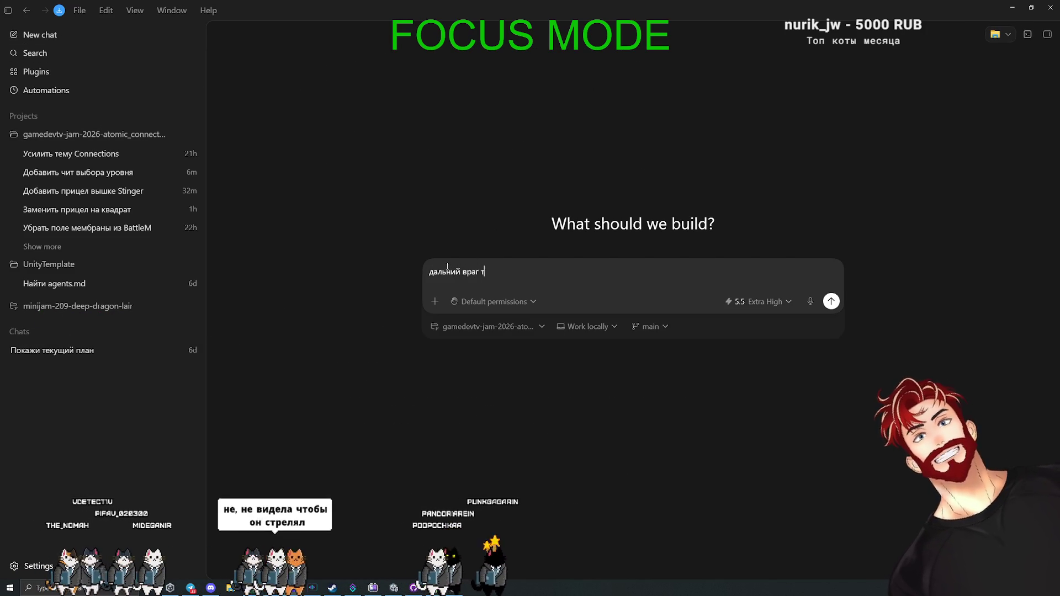
pyautogui.write('о ли не стреляет то ли редко стреляет.')
pyautogui.hotkey('shift', 'Return')
pyautogui.write('+ давай вынесем дальнего вра')
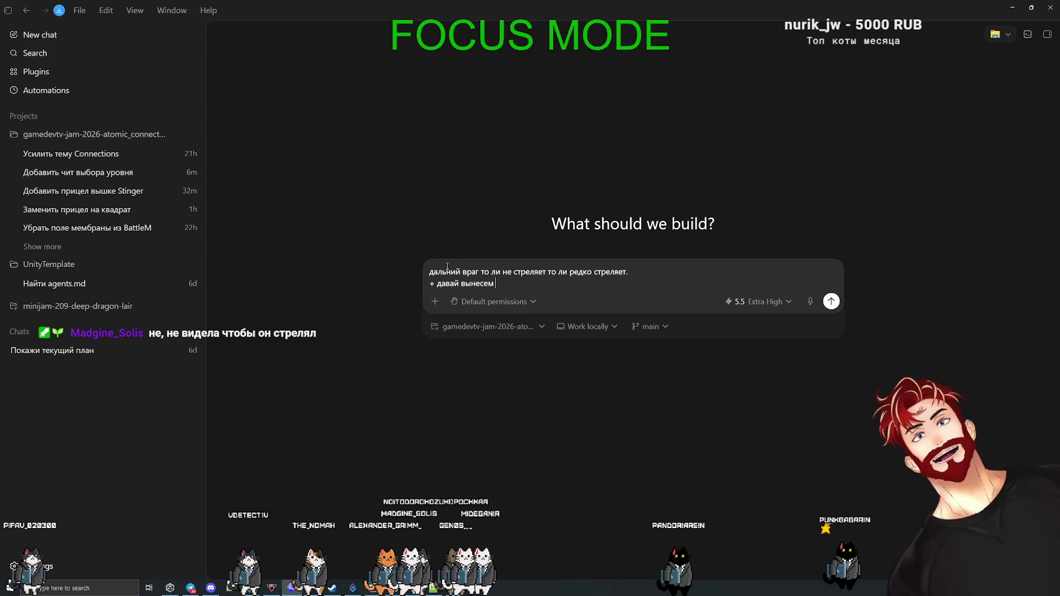
pyautogui.write('га на ')
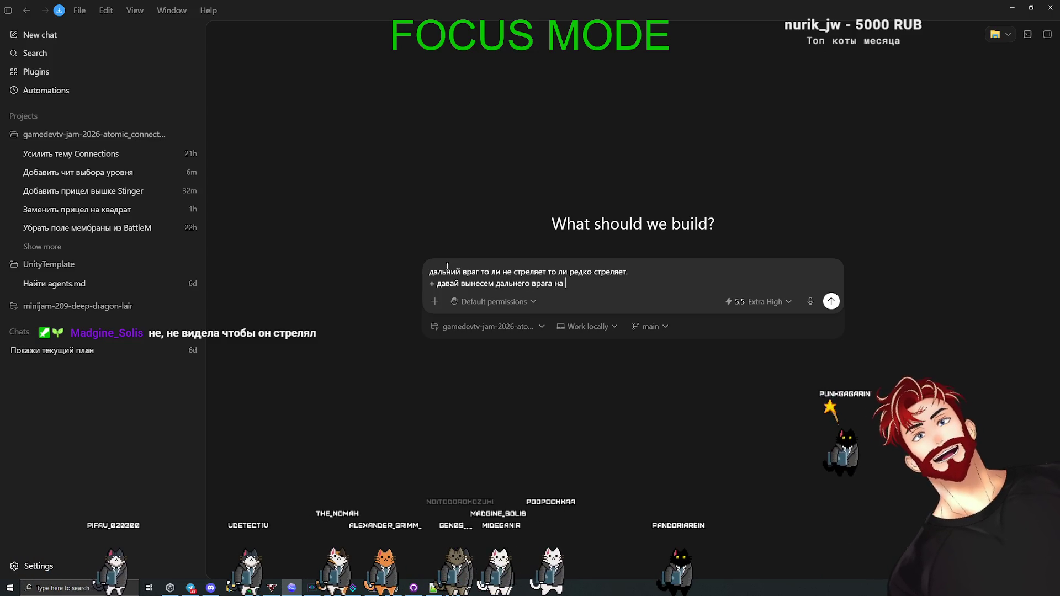
pyautogui.write('6й уровень, на 5м у нас уж')
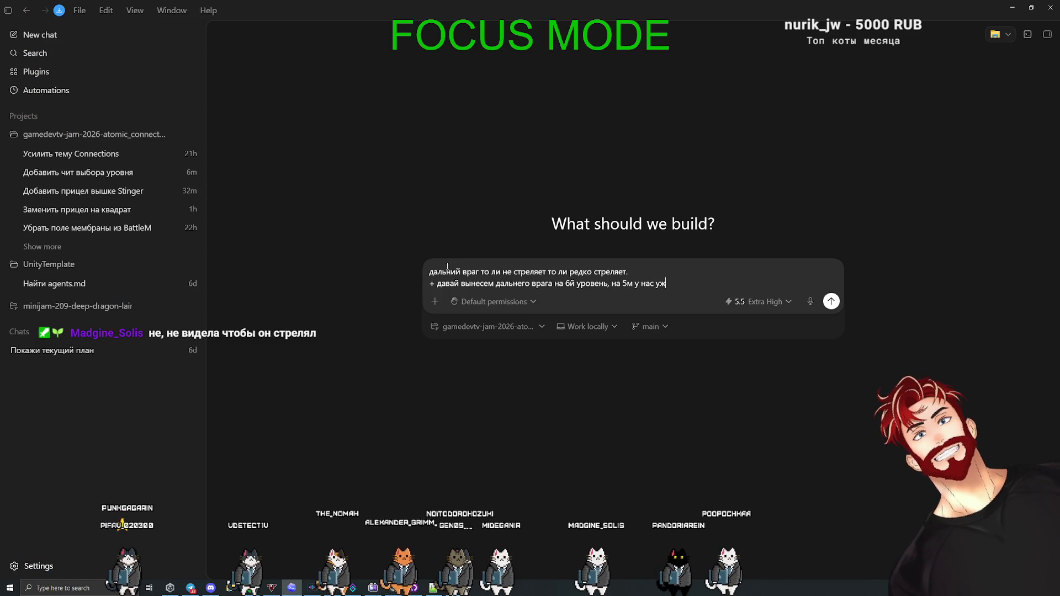
pyautogui.write('е и так масс враги')
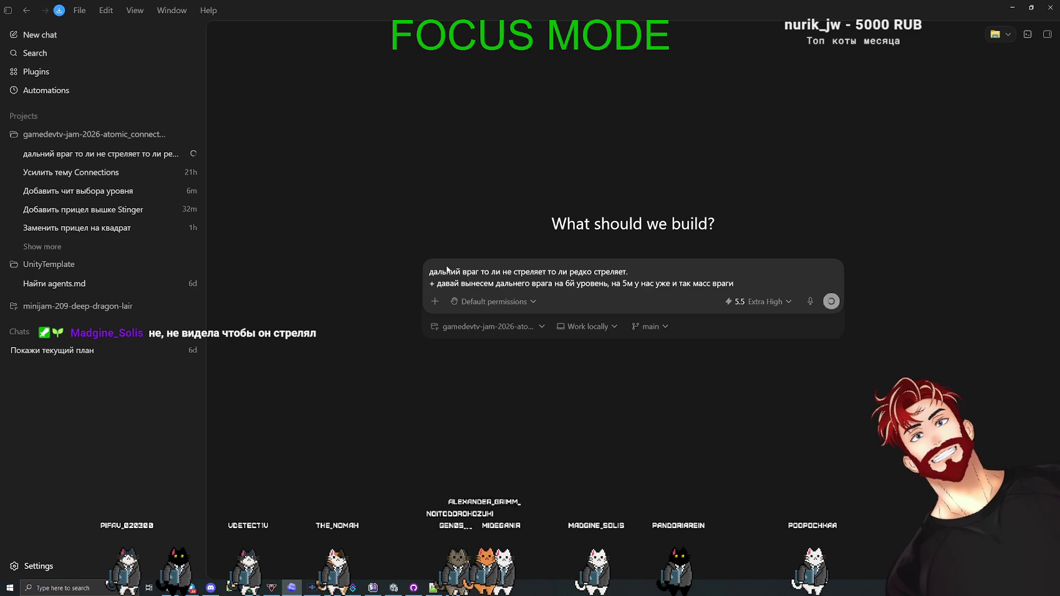
pyautogui.press('Return')
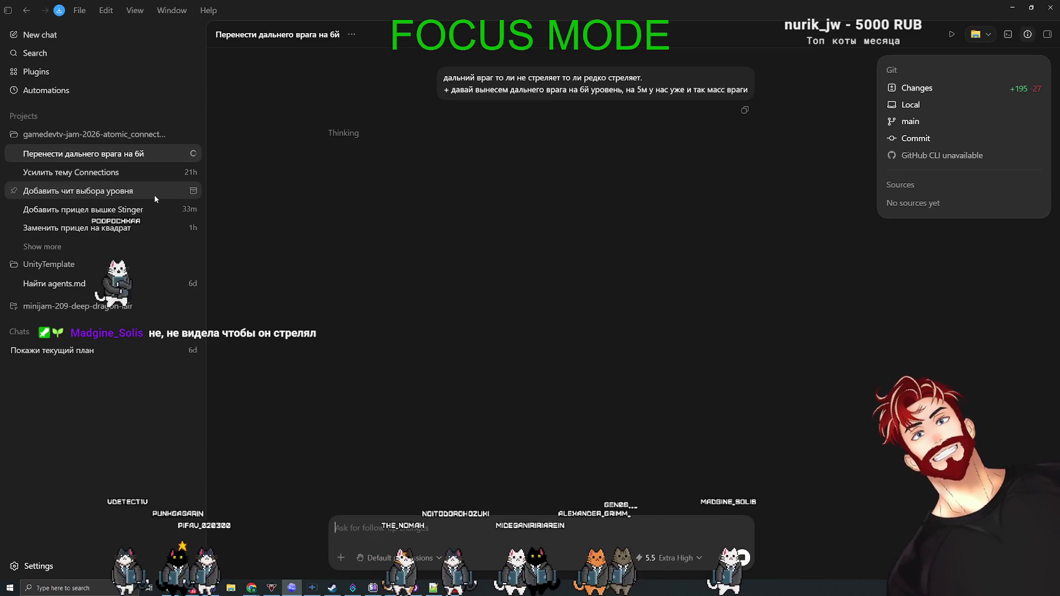
# - Return to the Усилить тему Connections chat and scroll through its reply
pyautogui.click(126, 174)
pyautogui.scroll(15, 453, 341)
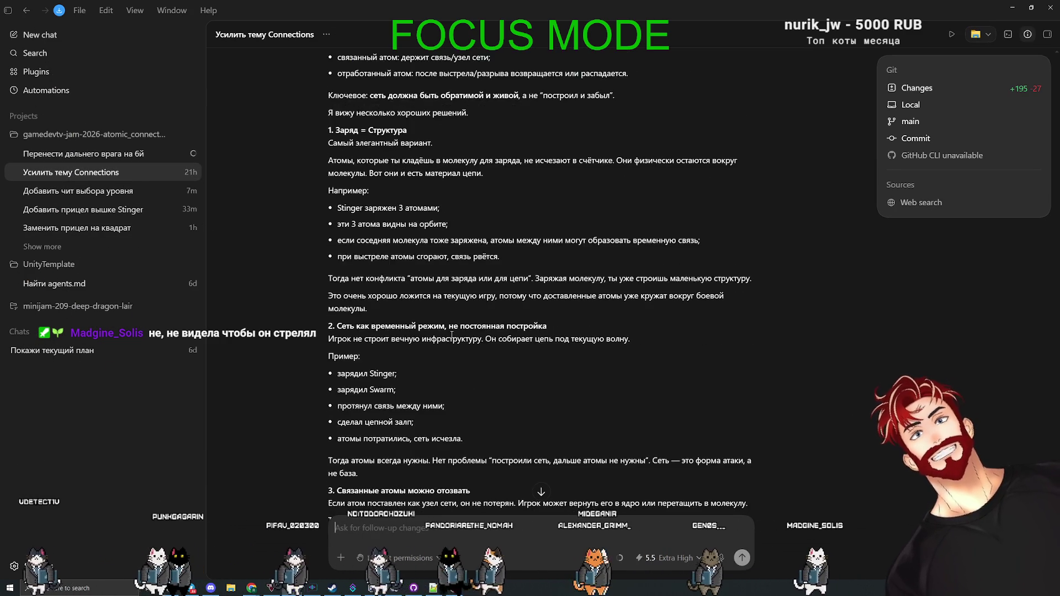
pyautogui.scroll(-1, 456, 380)
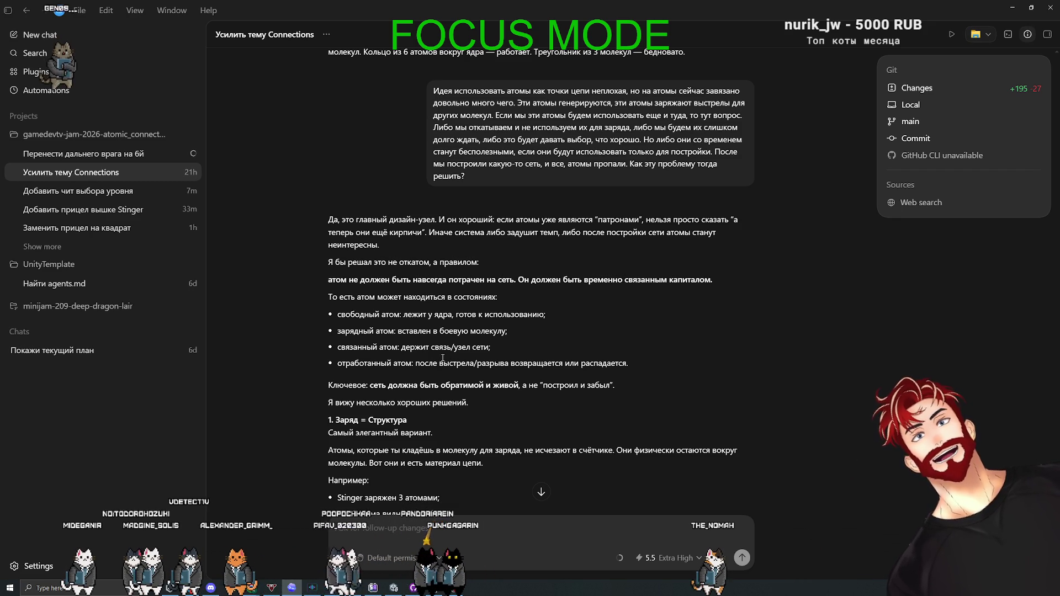
pyautogui.scroll(-3, 690, 323)
pyautogui.scroll(-1, 707, 322)
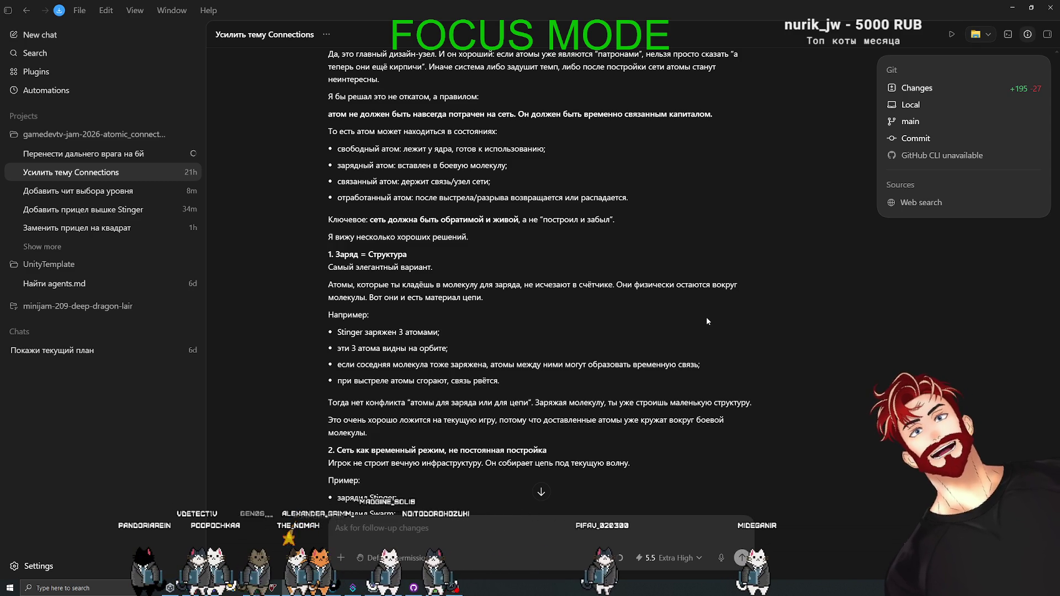
pyautogui.scroll(-3, 691, 307)
pyautogui.scroll(-1, 690, 307)
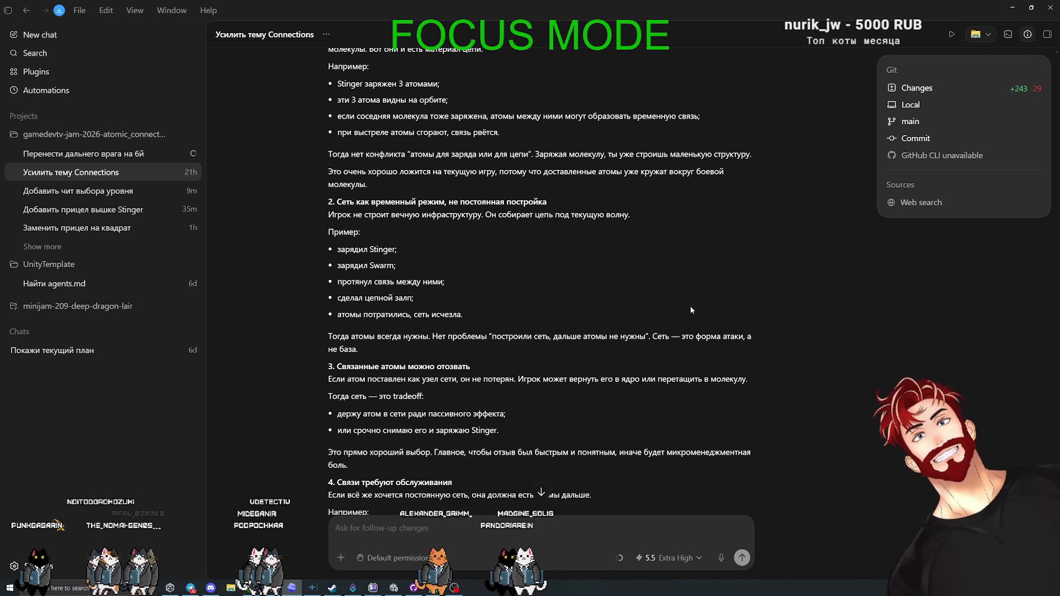
pyautogui.scroll(-3, 667, 309)
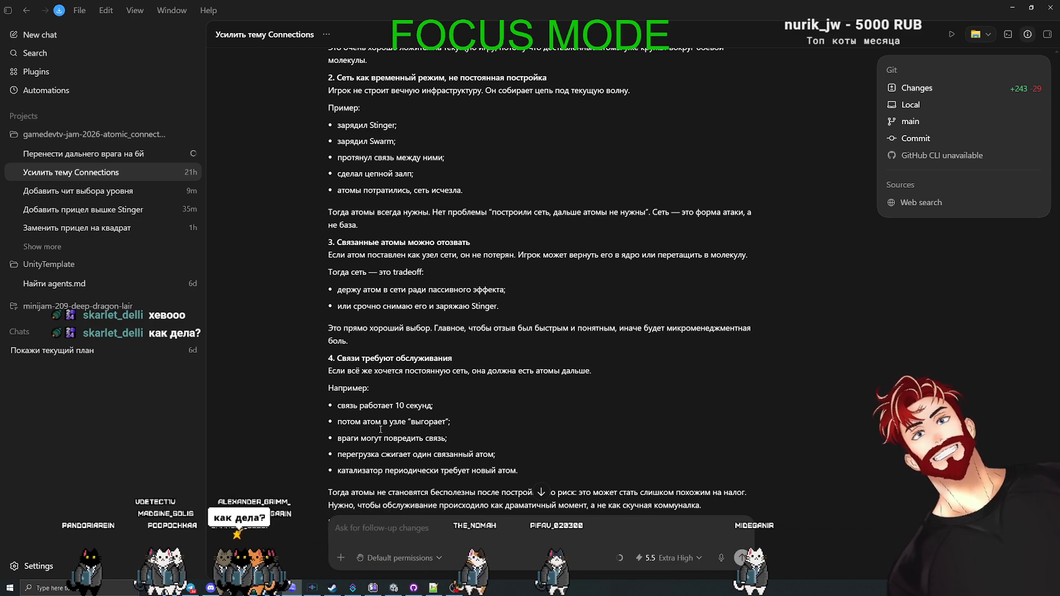
# - Dictate a follow-up asking what passive effect an atom kept in the network gives
pyautogui.hotkey('alt', 'Tab')
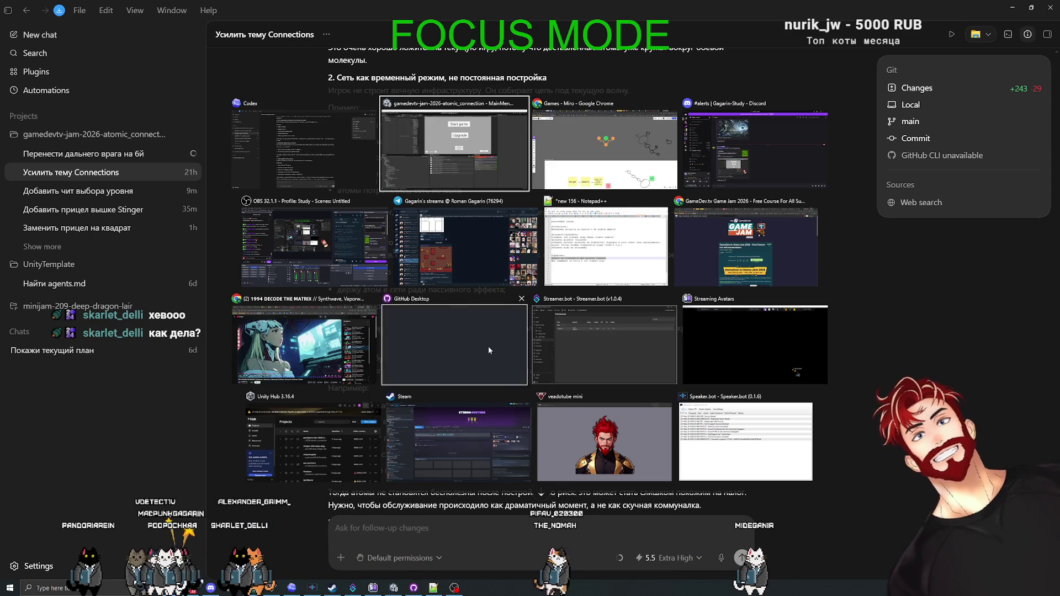
pyautogui.press('Escape')
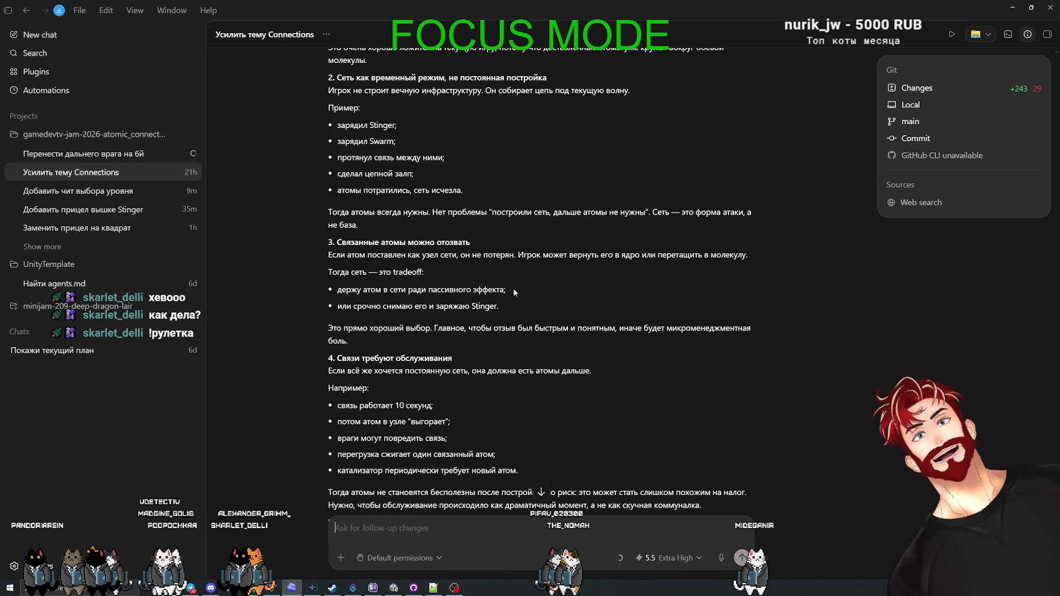
pyautogui.moveTo(515, 293); pyautogui.dragTo(338, 288)
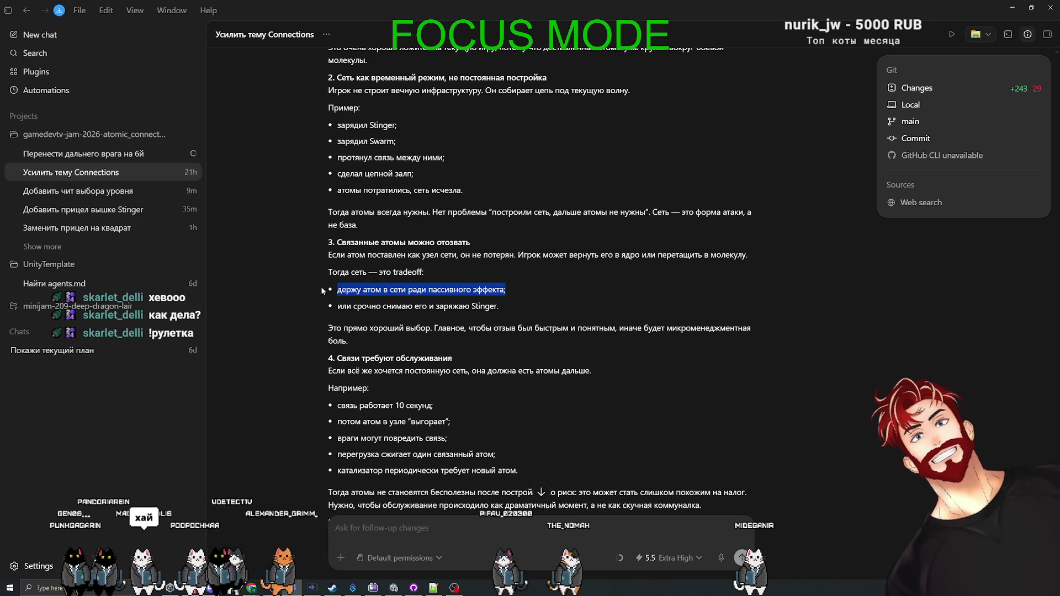
pyautogui.click(714, 555)
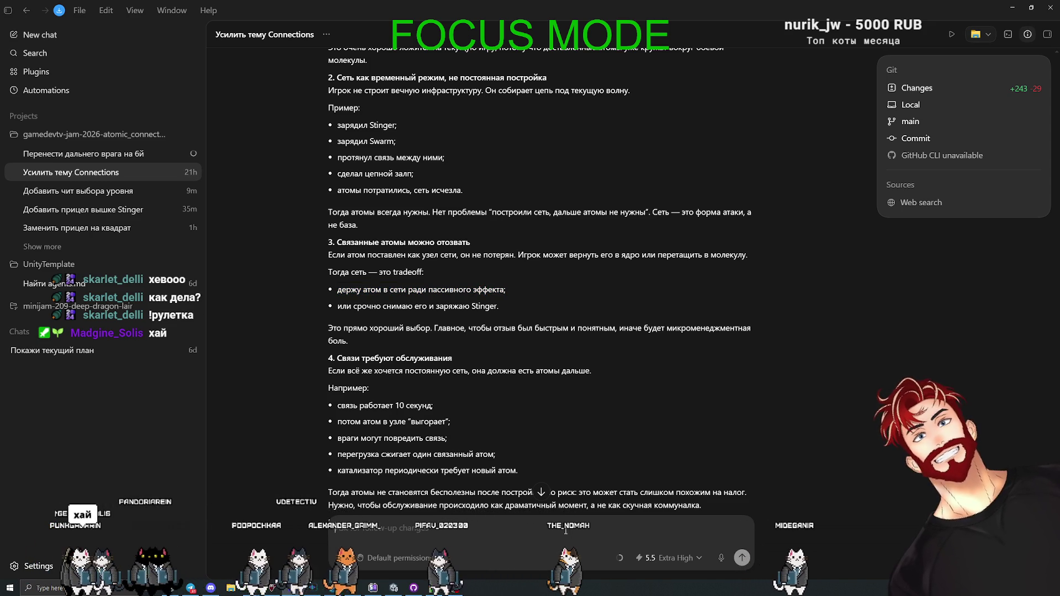
pyautogui.click(718, 556)
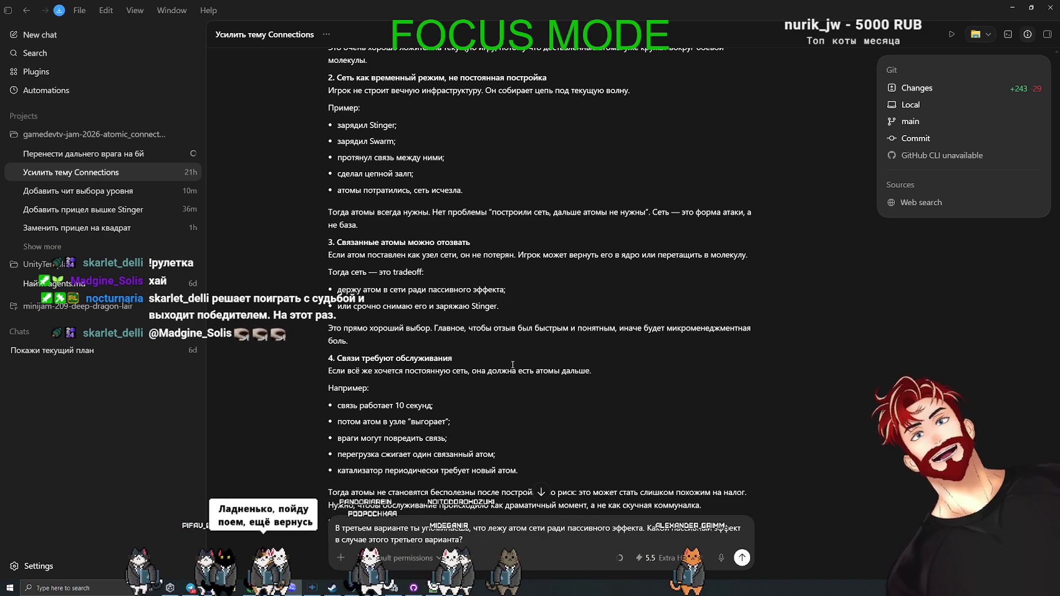
pyautogui.scroll(-1, 503, 380)
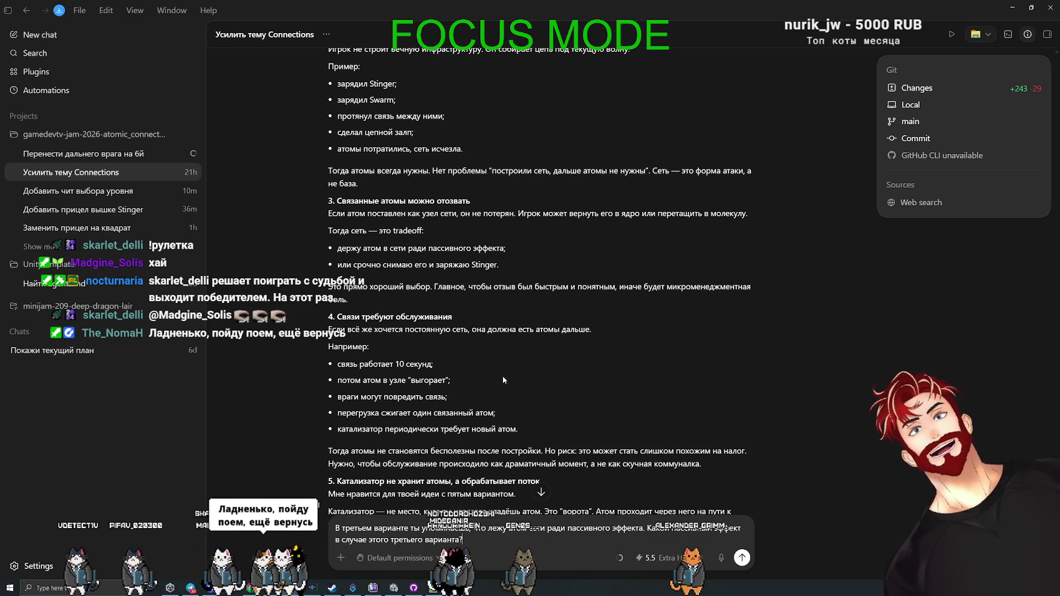
pyautogui.scroll(-1, 503, 375)
pyautogui.scroll(-1, 678, 375)
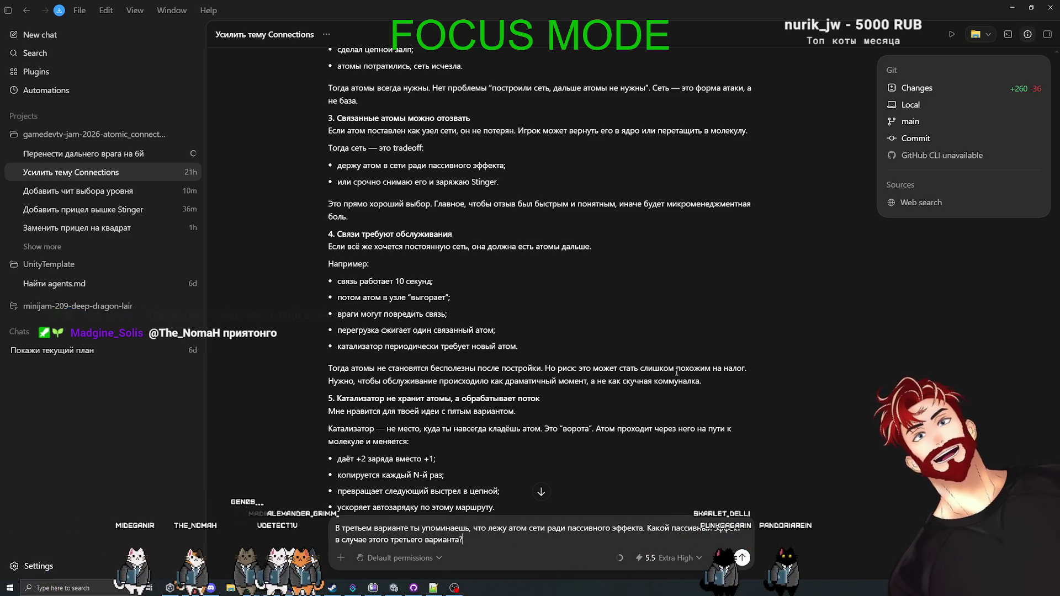
pyautogui.hotkey('alt', 'Tab')
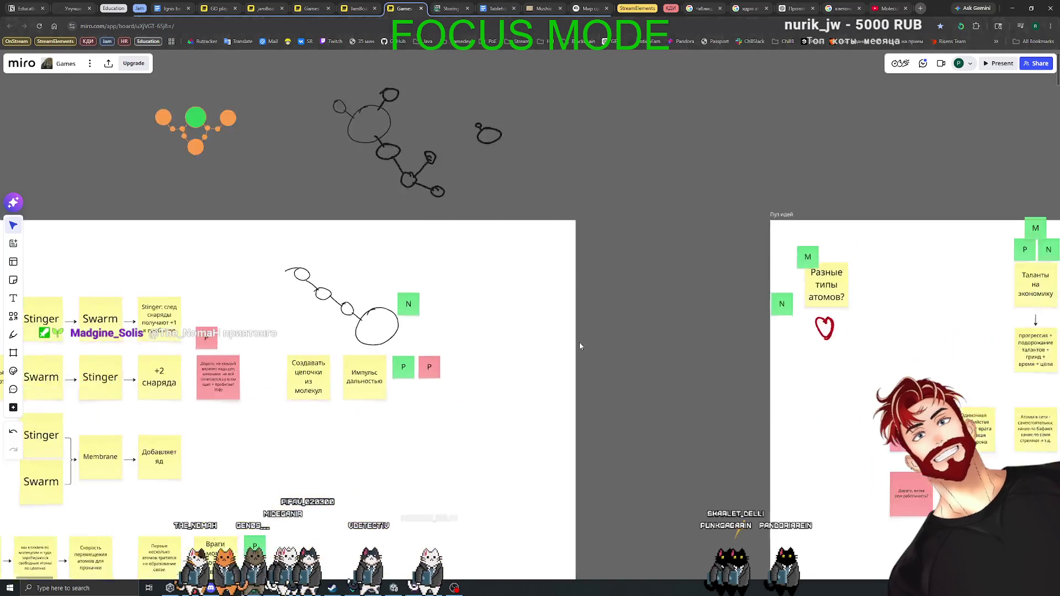
# - Duplicate the Атомы в сети sticky, rename it 'Сеть из атомов' and add a linked sticky below
pyautogui.scroll(-5, 580, 347)
pyautogui.scroll(8, 566, 359)
pyautogui.click(510, 381)
pyautogui.hotkey('ctrl', 'd')
pyautogui.doubleClick(591, 381)
pyautogui.hotkey('ctrl', 'a')
pyautogui.write('Сеть из атомов')
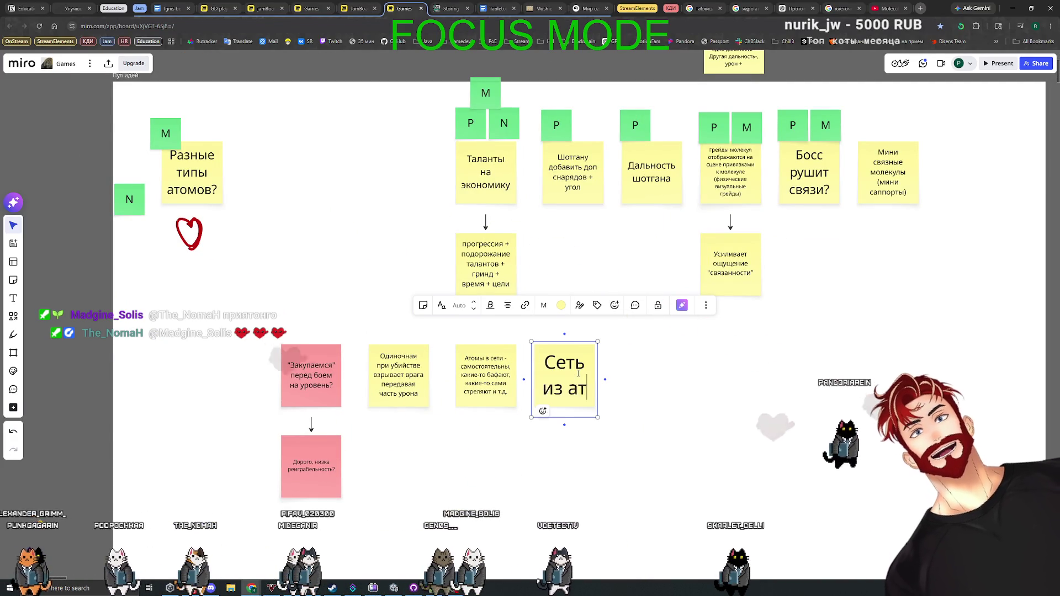
pyautogui.click(614, 421)
pyautogui.click(569, 387)
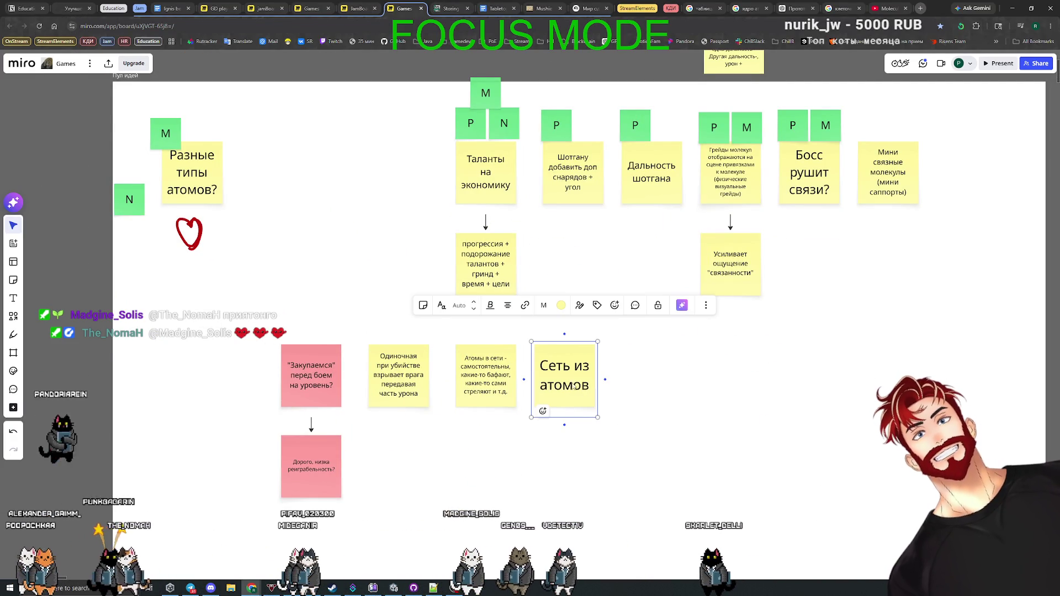
pyautogui.moveTo(564, 426)
pyautogui.mouseDown()
pyautogui.moveTo(572, 533)
pyautogui.moveTo(569, 468)
pyautogui.mouseUp()
pyautogui.write('Перегрузы, разрывы с')
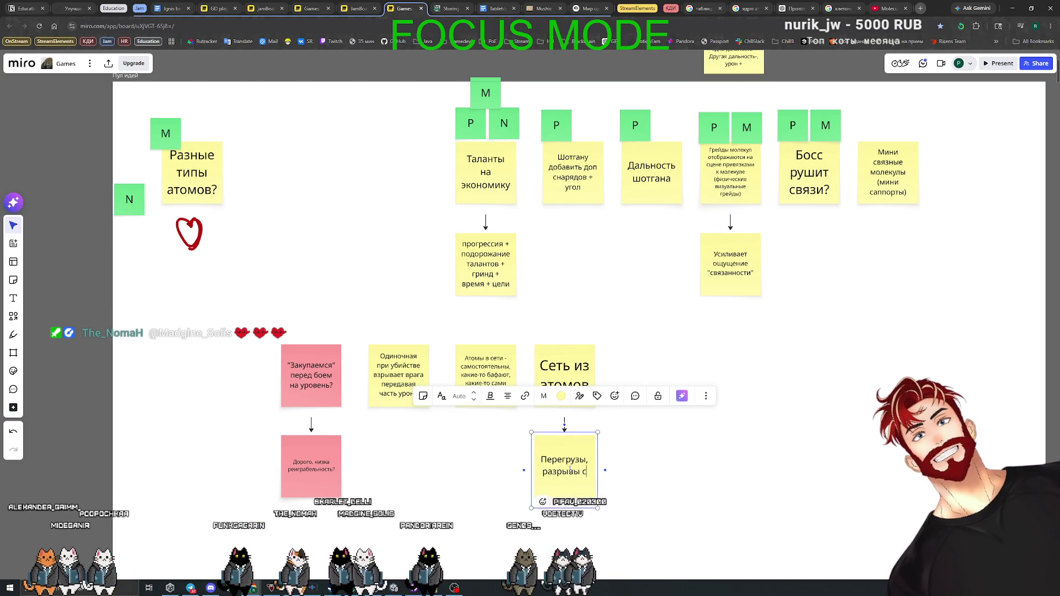
pyautogui.write('вязей')
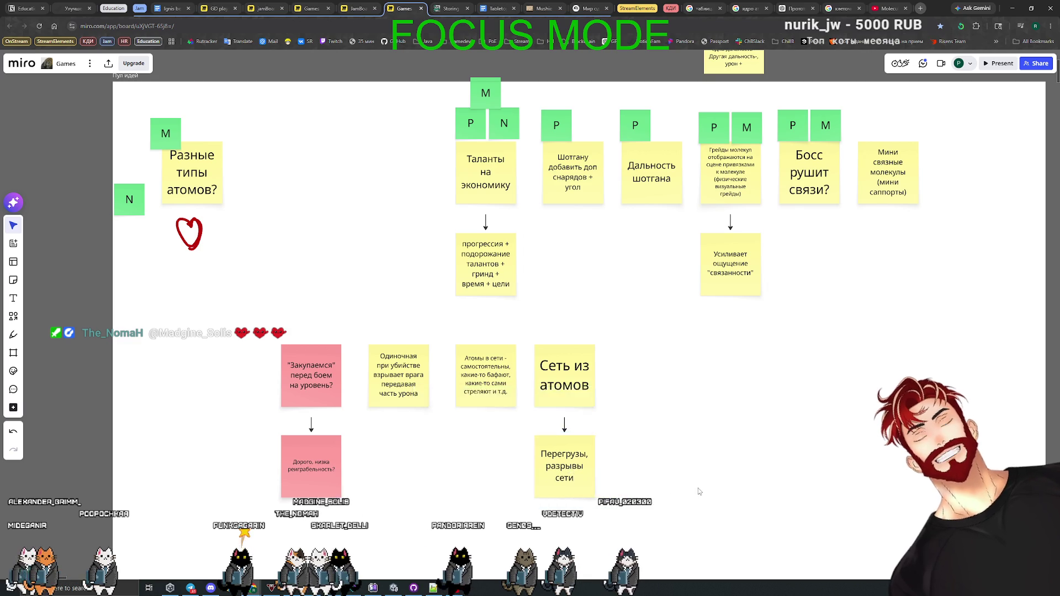
# - Move the sticky pair into the Усиление темы frame and straighten the arrow to Перегрузы, разрывы сети
pyautogui.scroll(-5, 652, 432)
pyautogui.moveTo(652, 432); pyautogui.dragTo(345, 438)
pyautogui.scroll(5, 340, 436)
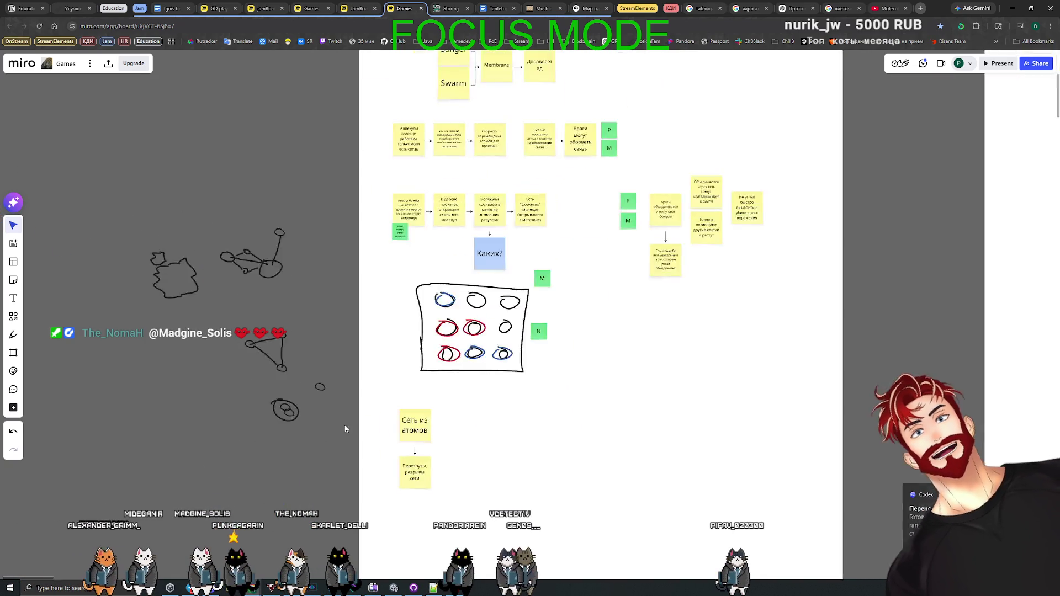
pyautogui.moveTo(434, 486)
pyautogui.mouseDown()
pyautogui.moveTo(539, 437)
pyautogui.moveTo(547, 418)
pyautogui.mouseUp()
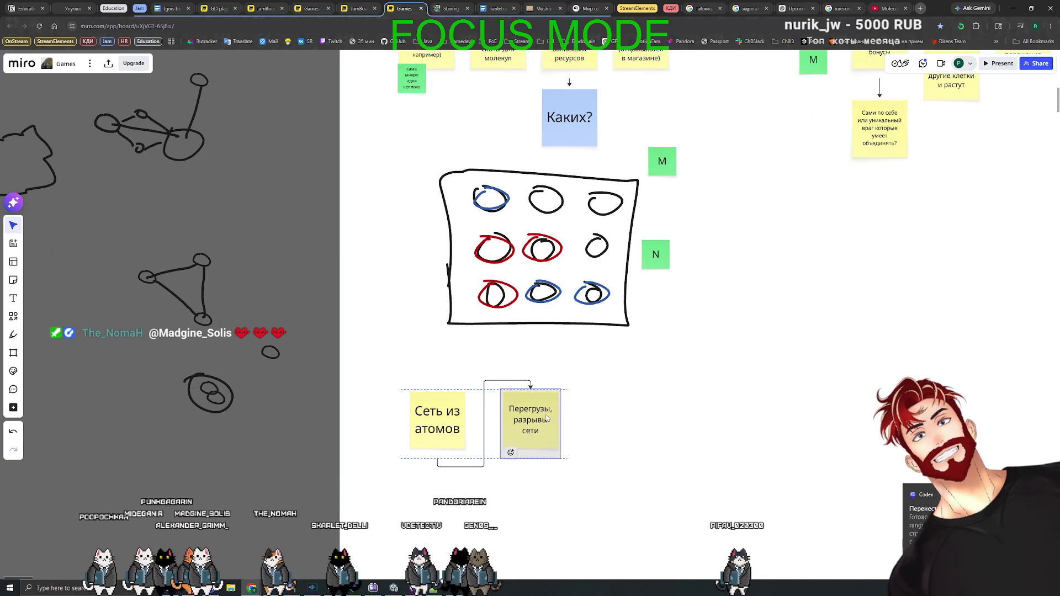
pyautogui.click(509, 387)
pyautogui.click(488, 408)
pyautogui.click(469, 430)
pyautogui.moveTo(530, 386); pyautogui.dragTo(501, 424)
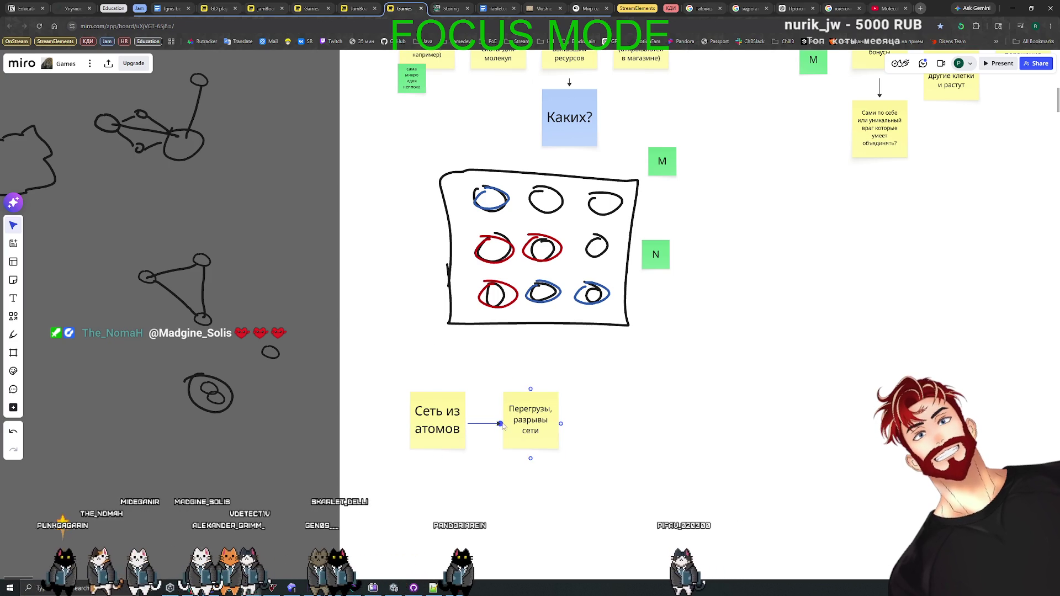
pyautogui.click(294, 482)
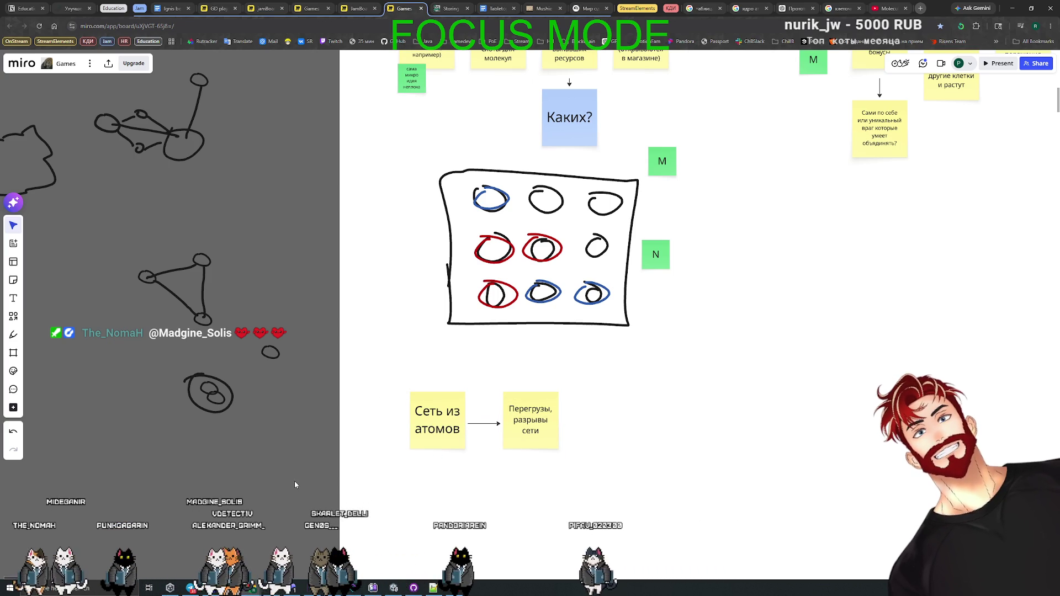
pyautogui.scroll(-5, 434, 431)
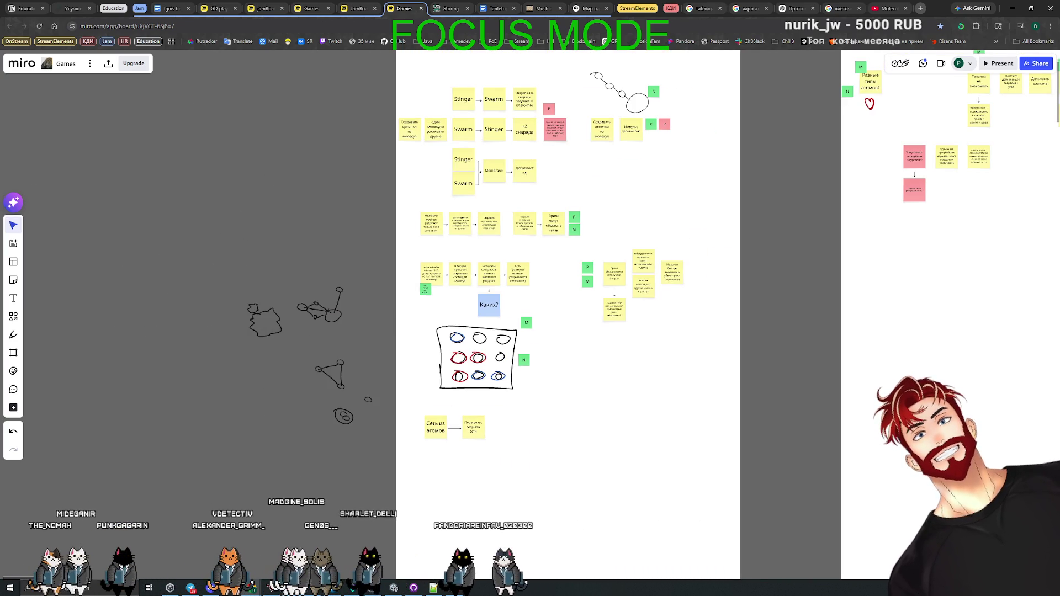
pyautogui.hotkey('alt', 'Tab')
# - Open the 'Перенести дальнего врага на 6й' chat and RangedEnemyAttack.cs at changed line 16
pyautogui.click(142, 154)
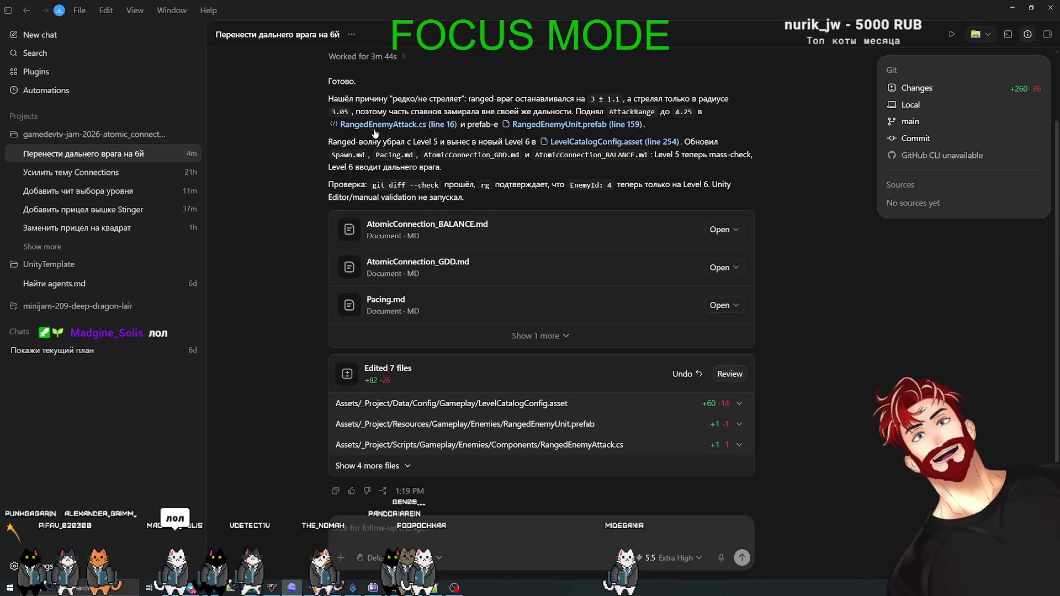
pyautogui.click(409, 125)
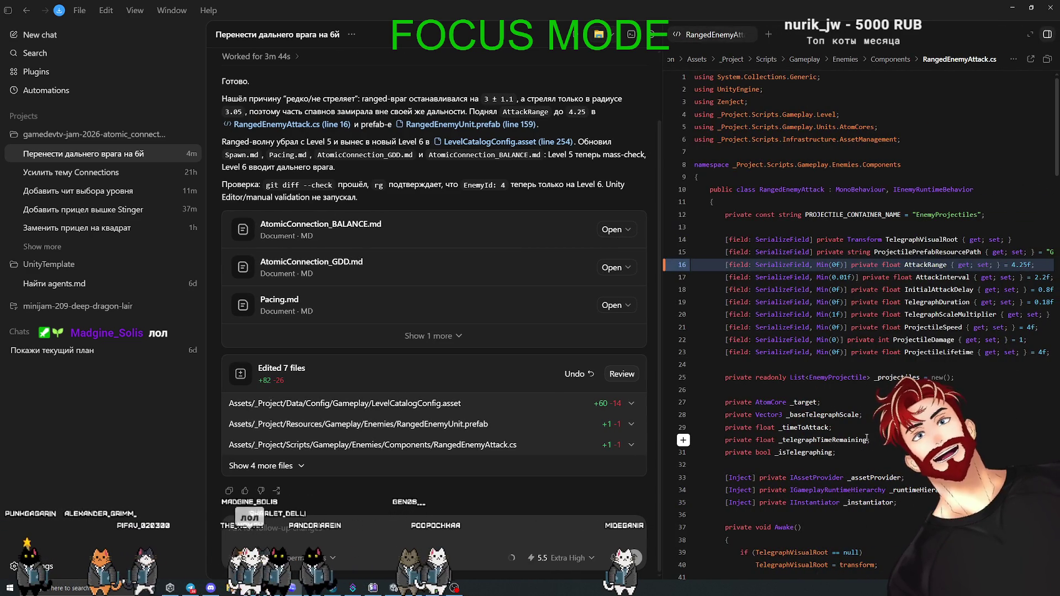
pyautogui.scroll(-20, 867, 438)
pyautogui.scroll(-20, 865, 440)
pyautogui.scroll(20, 863, 436)
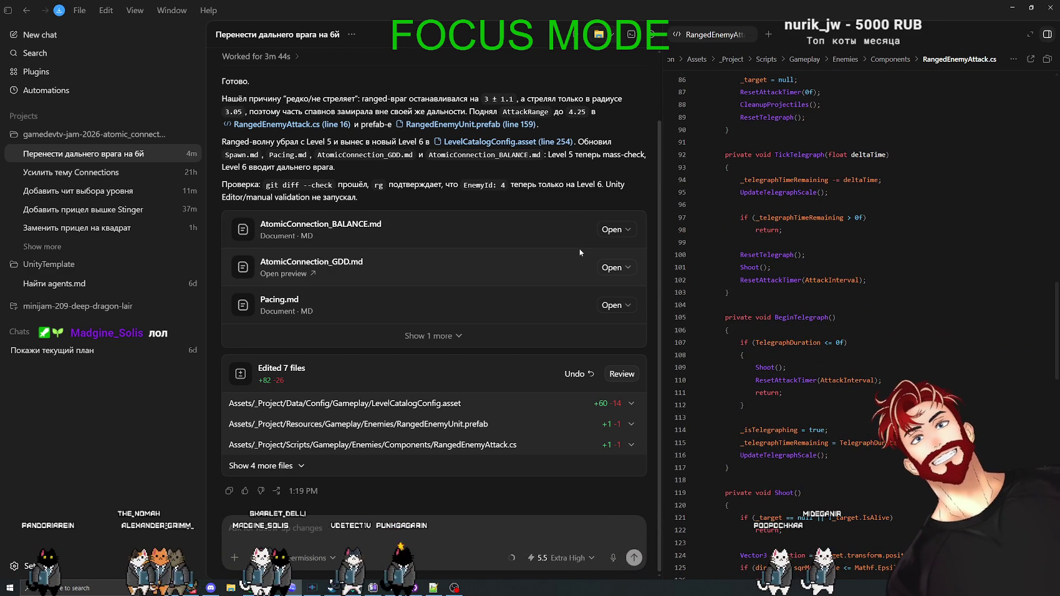
# - Expand the RangedEnemyAttack.cs changes inline, then collapse them again
pyautogui.click(486, 444)
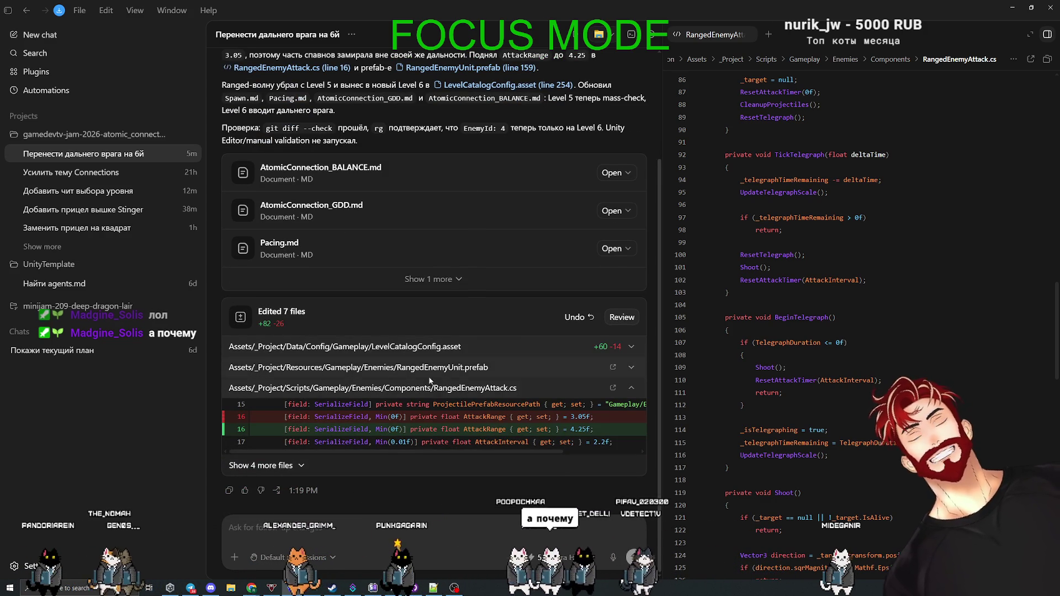
pyautogui.click(429, 389)
pyautogui.scroll(1, 430, 384)
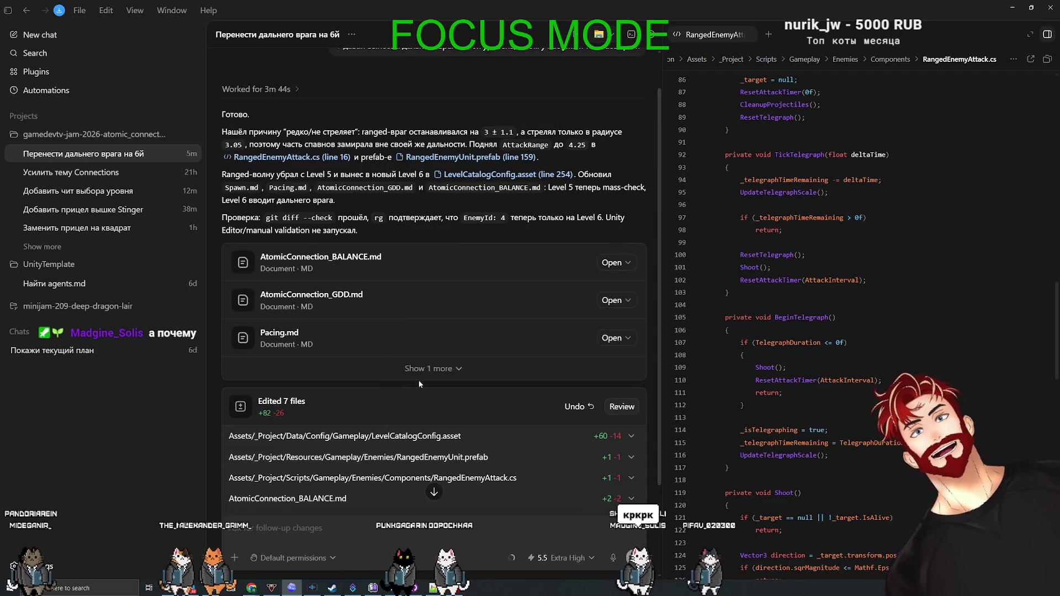
pyautogui.scroll(-3, 417, 379)
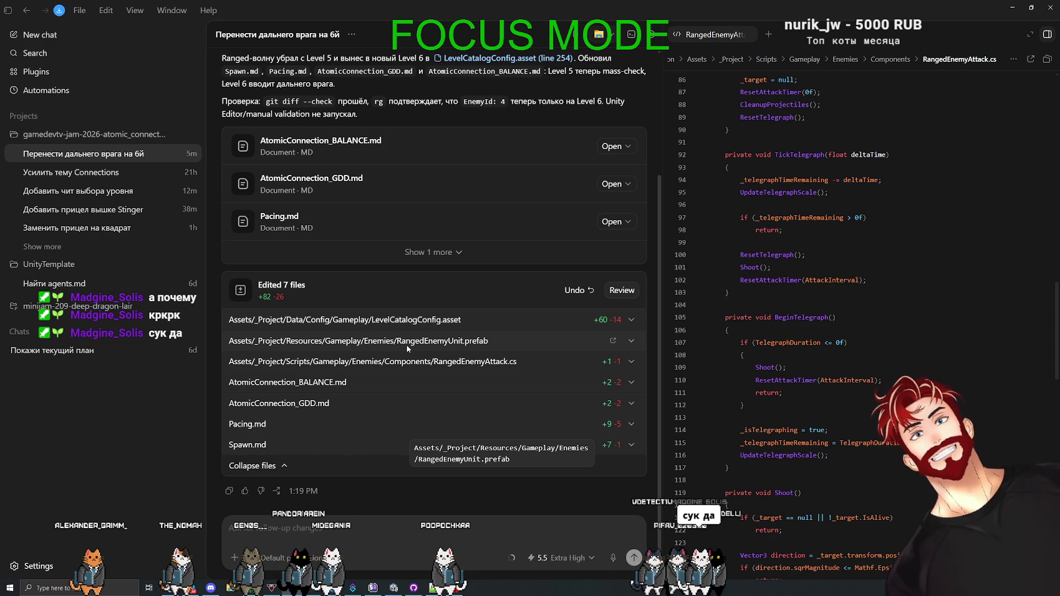
# - Widen the RangedEnemyAttack.cs code panel beside the chat
pyautogui.scroll(5, 775, 389)
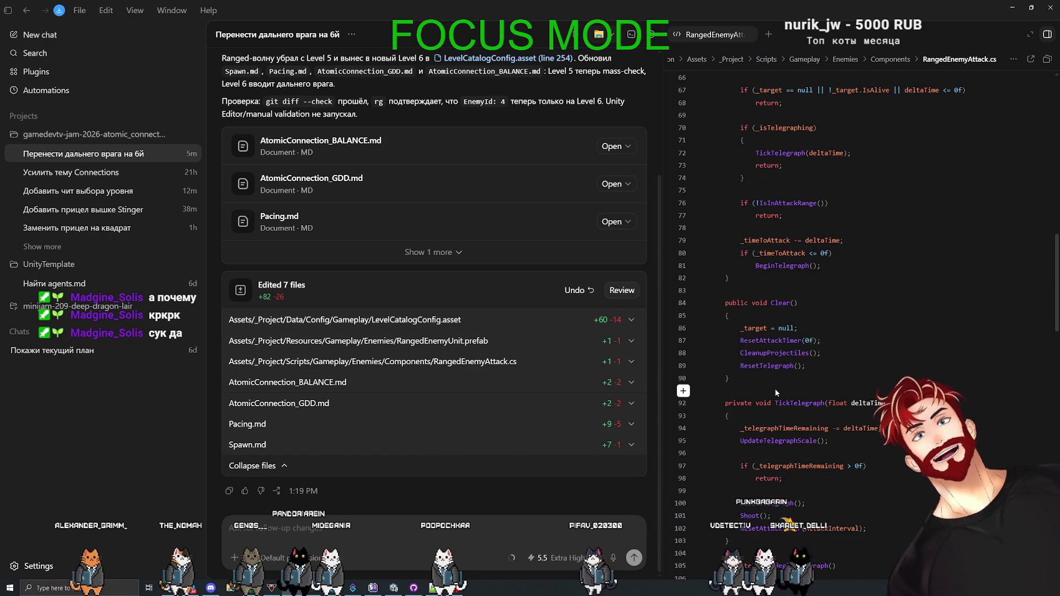
pyautogui.scroll(10, 774, 389)
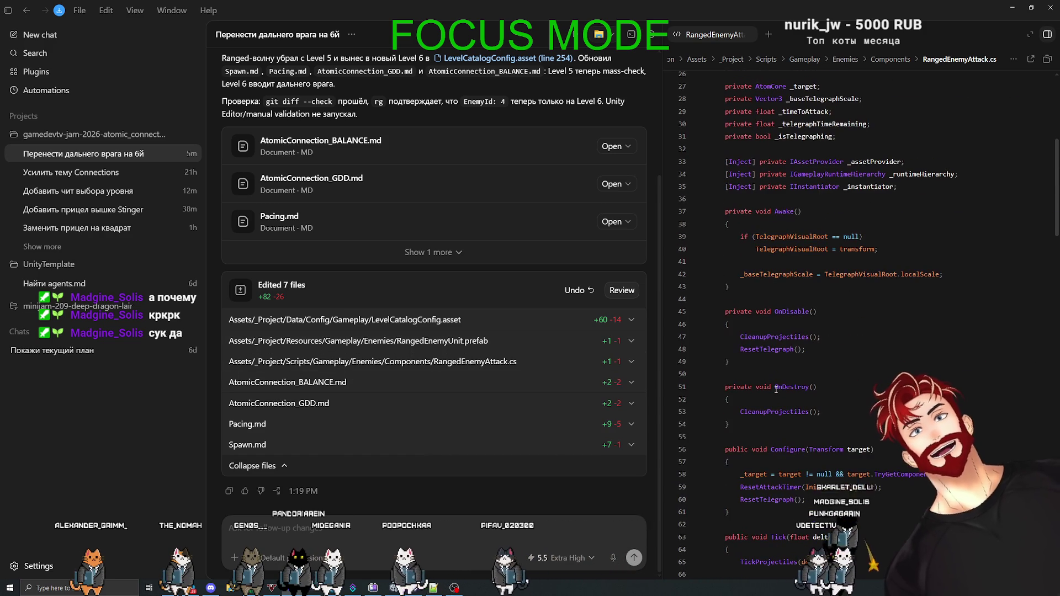
pyautogui.moveTo(663, 410); pyautogui.dragTo(412, 411)
pyautogui.scroll(-8, 743, 396)
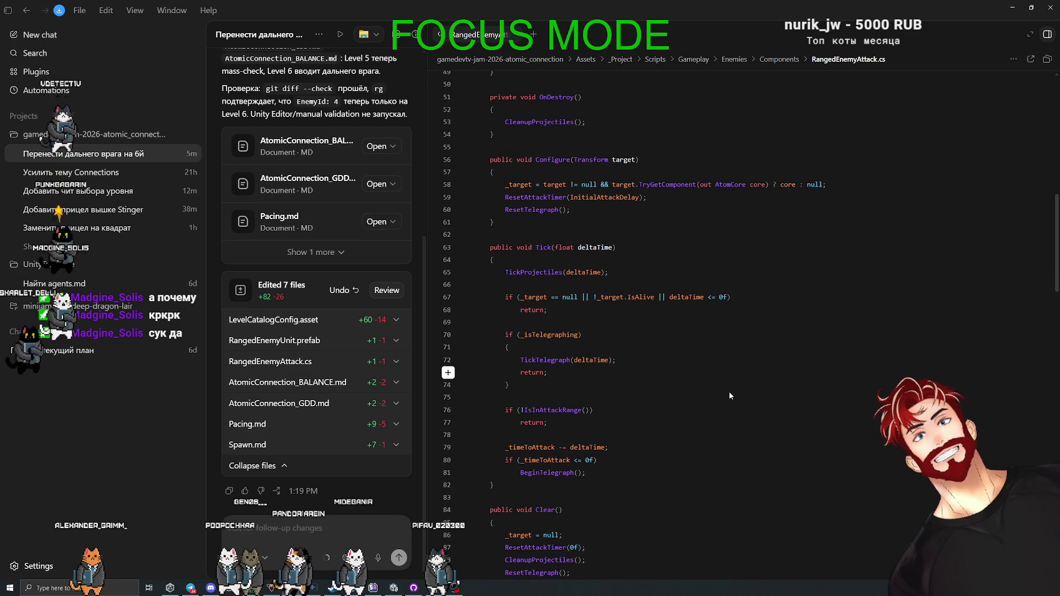
# - Search RangedEnemyAttack.cs for IsInAttackRange and jump to its definition
pyautogui.scroll(15, 558, 411)
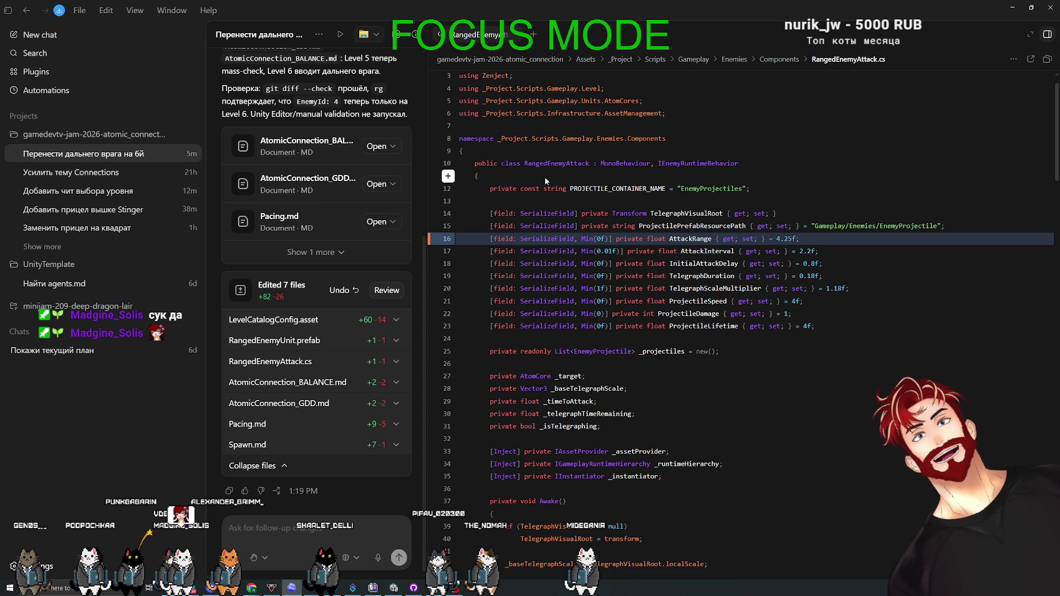
pyautogui.scroll(-15, 787, 444)
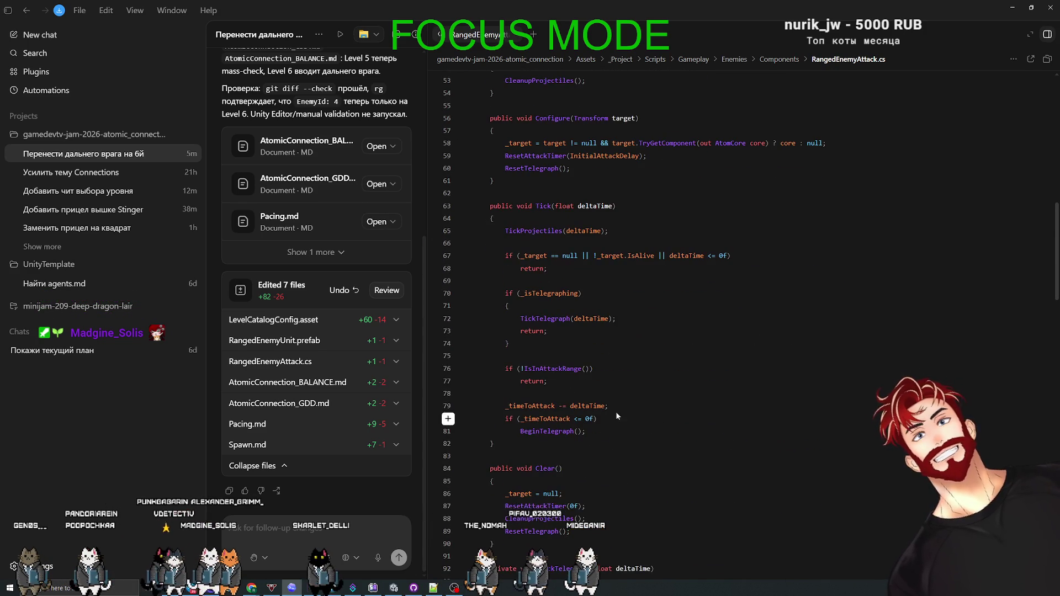
pyautogui.hotkey('ctrl', 'f')
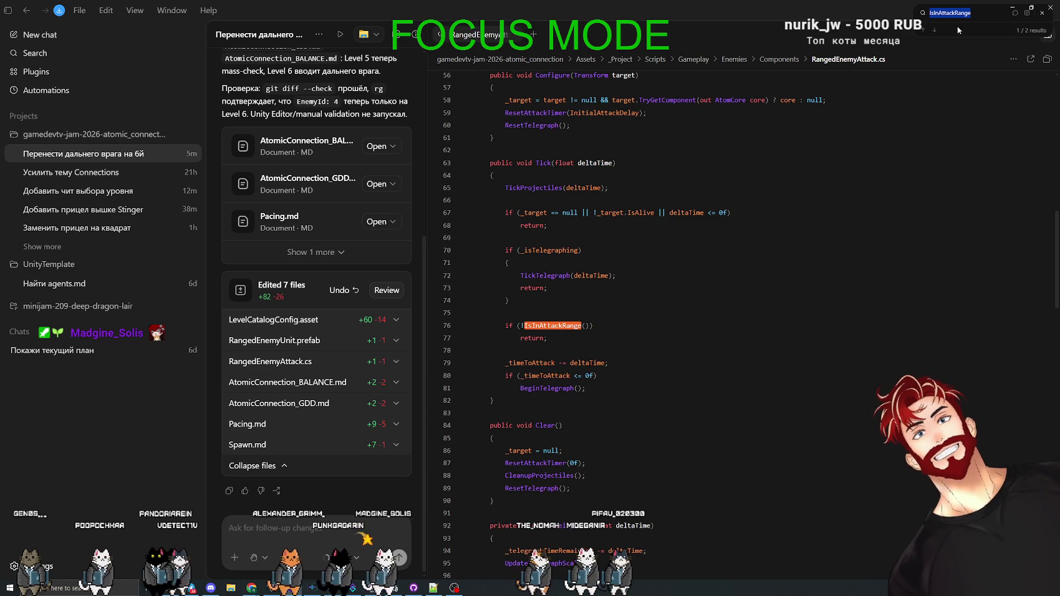
pyautogui.click(935, 30)
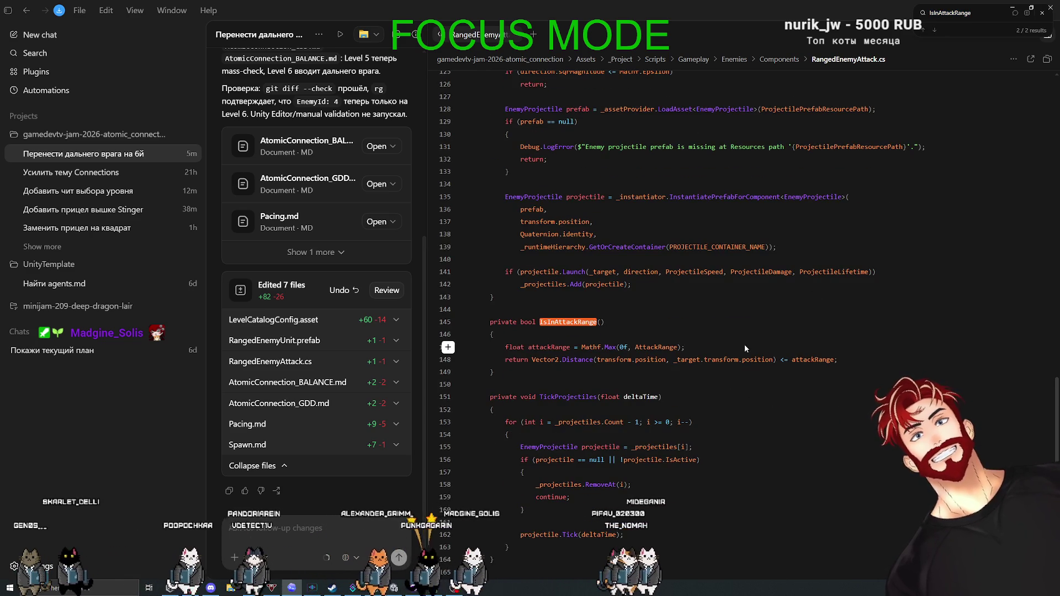
# - Search for AttackRange and step through its matches, including the line 76 check
pyautogui.doubleClick(656, 348)
pyautogui.hotkey('ctrl', 'f')
pyautogui.click(923, 30)
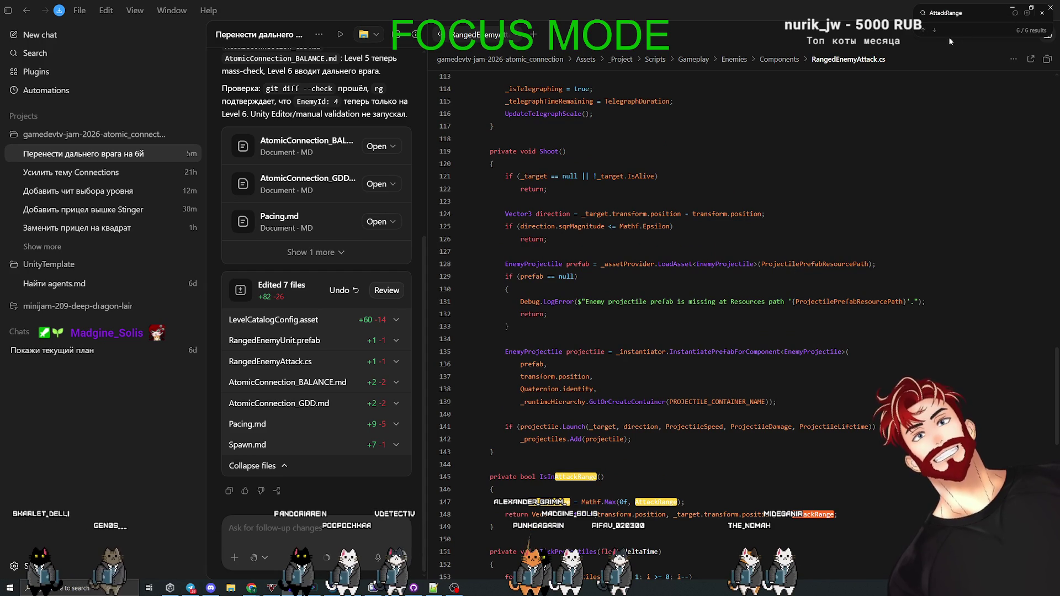
pyautogui.click(923, 29)
pyautogui.click(923, 30)
pyautogui.click(924, 30)
pyautogui.click(923, 30)
pyautogui.click(923, 30)
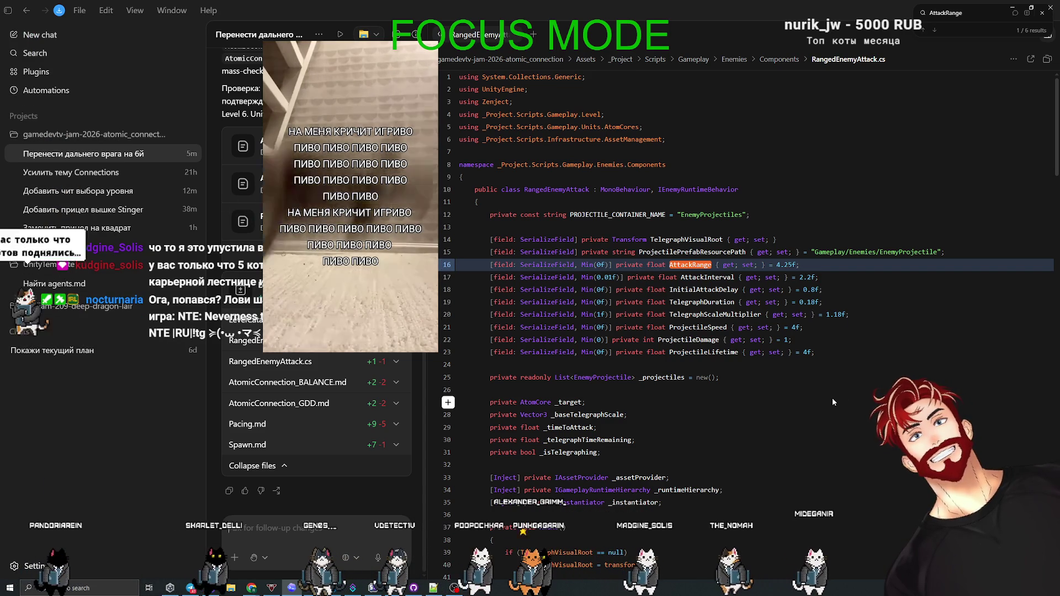
# - Return to the AttackRange declaration on line 16, then bring up the Unity Editor
pyautogui.scroll(-10, 832, 397)
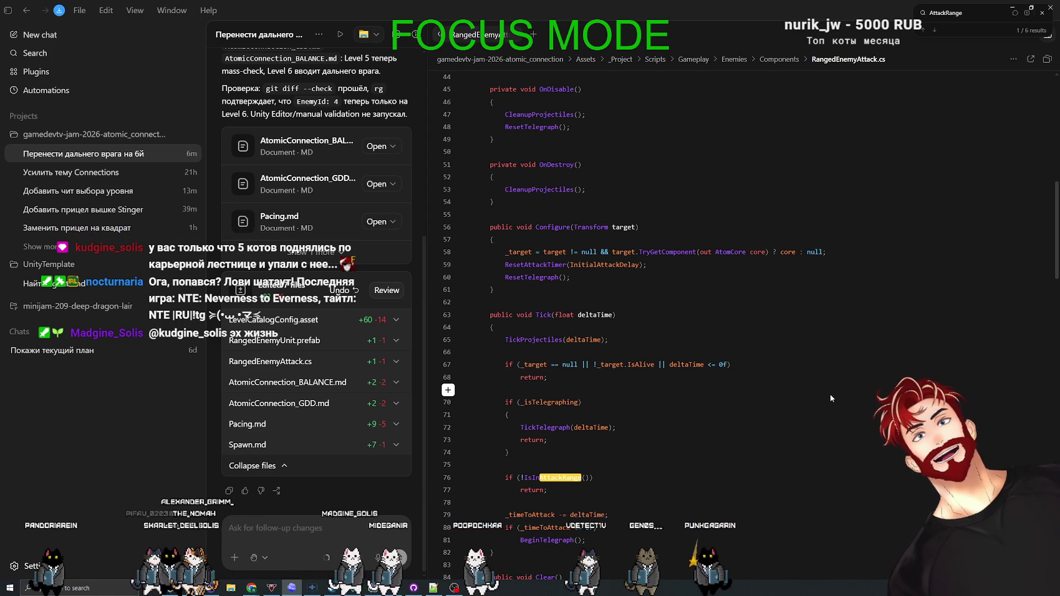
pyautogui.press('Return')
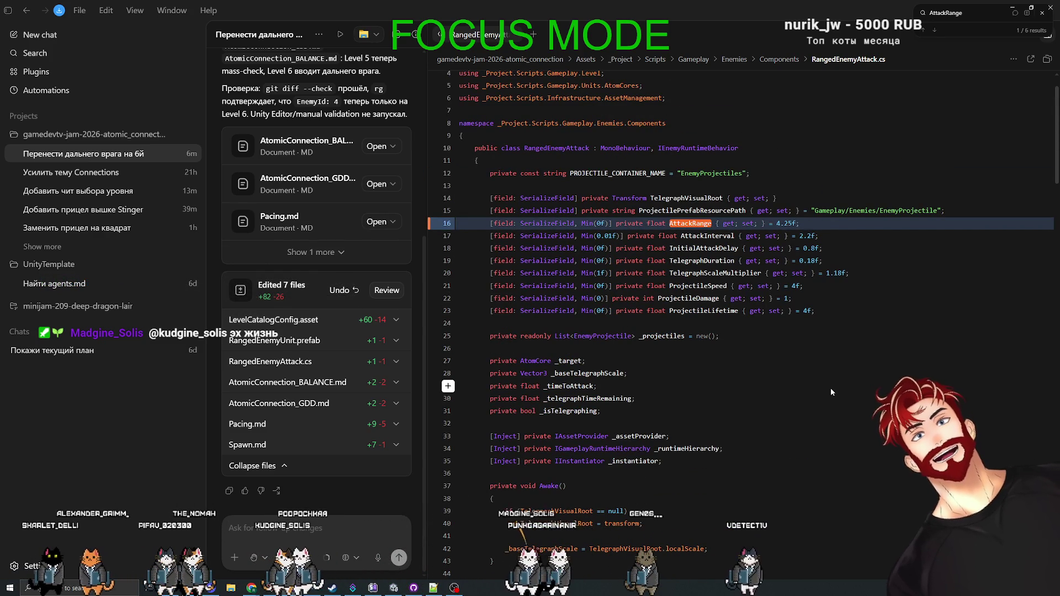
pyautogui.scroll(-4, 831, 387)
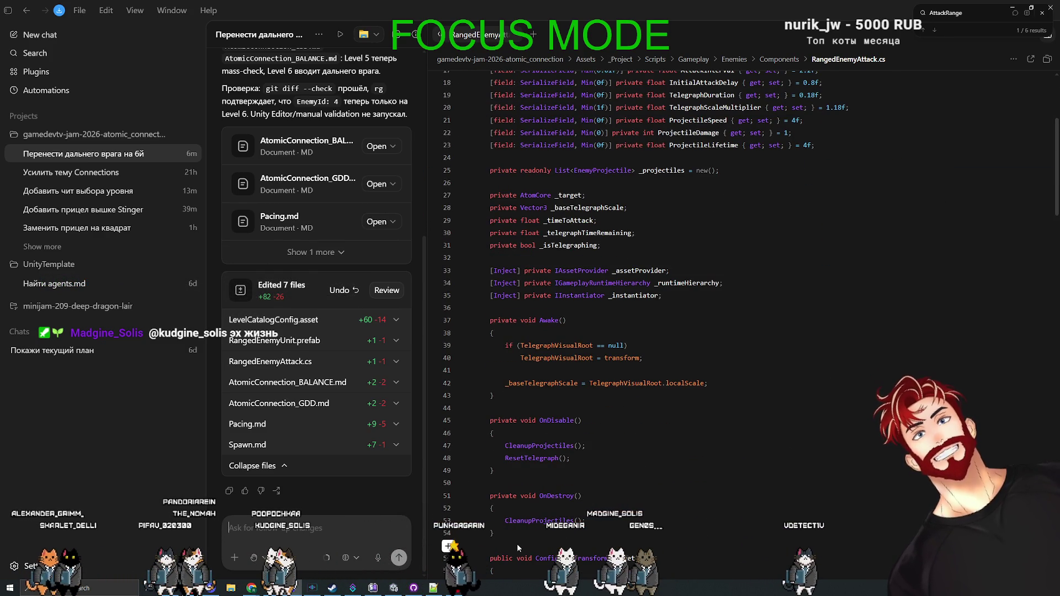
pyautogui.click(394, 589)
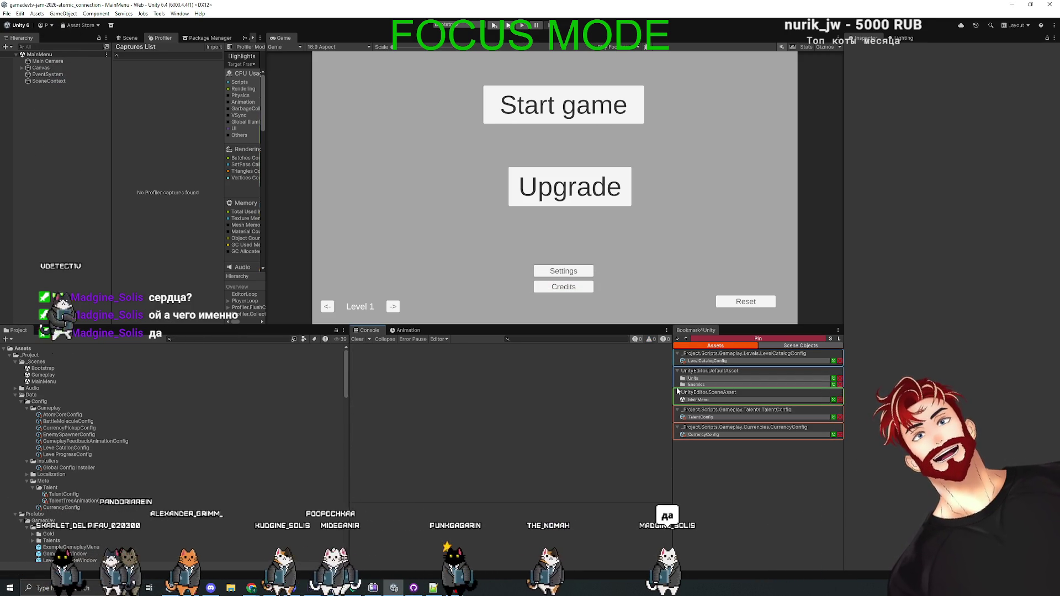
# - Select the RangedEnemyUnit prefab in the Enemies folder and review its components and stop distance
pyautogui.click(697, 384)
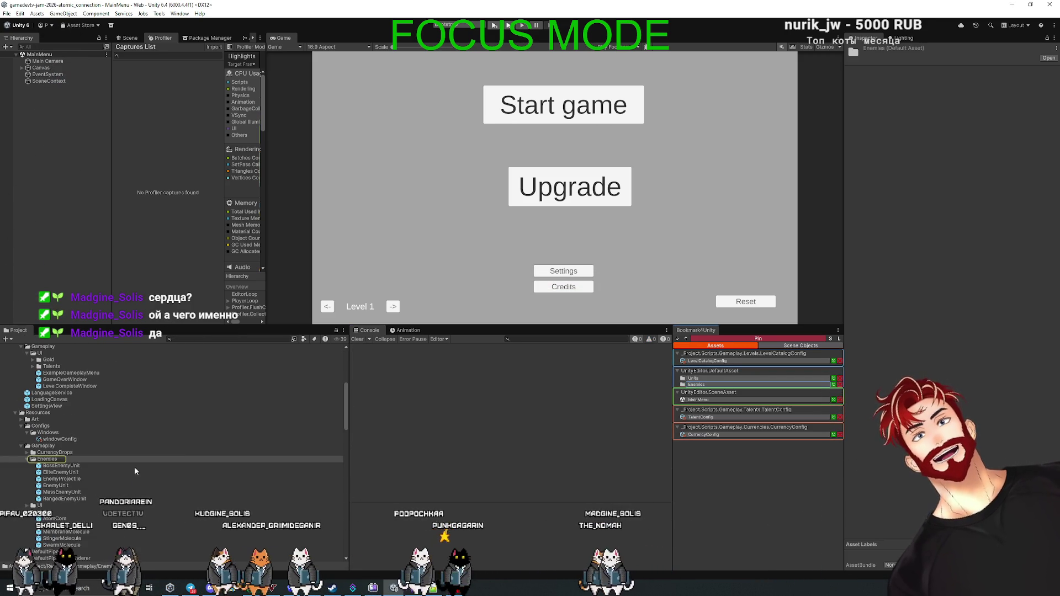
pyautogui.click(64, 498)
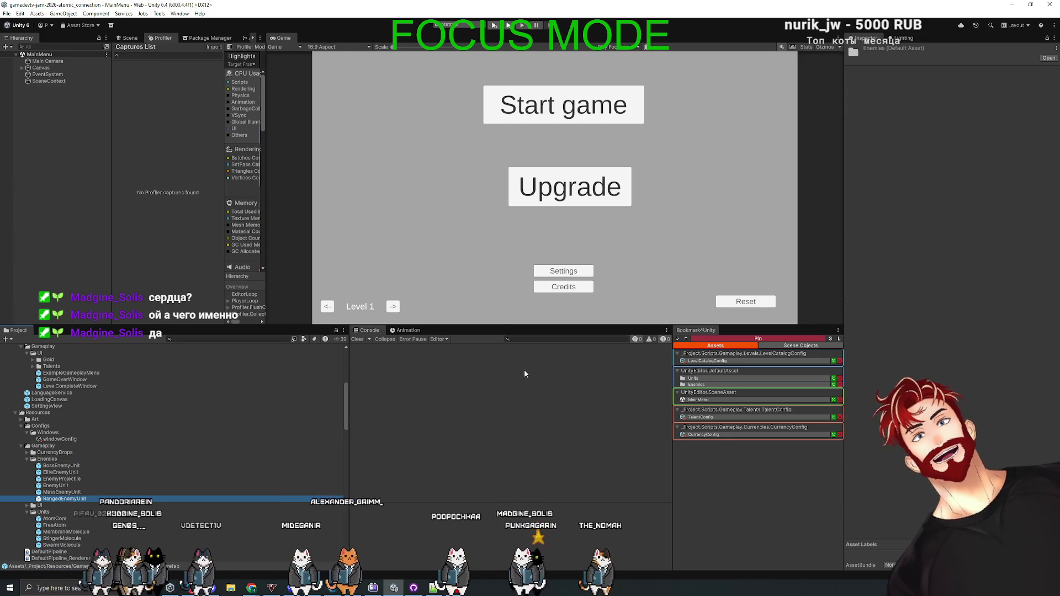
pyautogui.moveTo(494, 325); pyautogui.dragTo(494, 340)
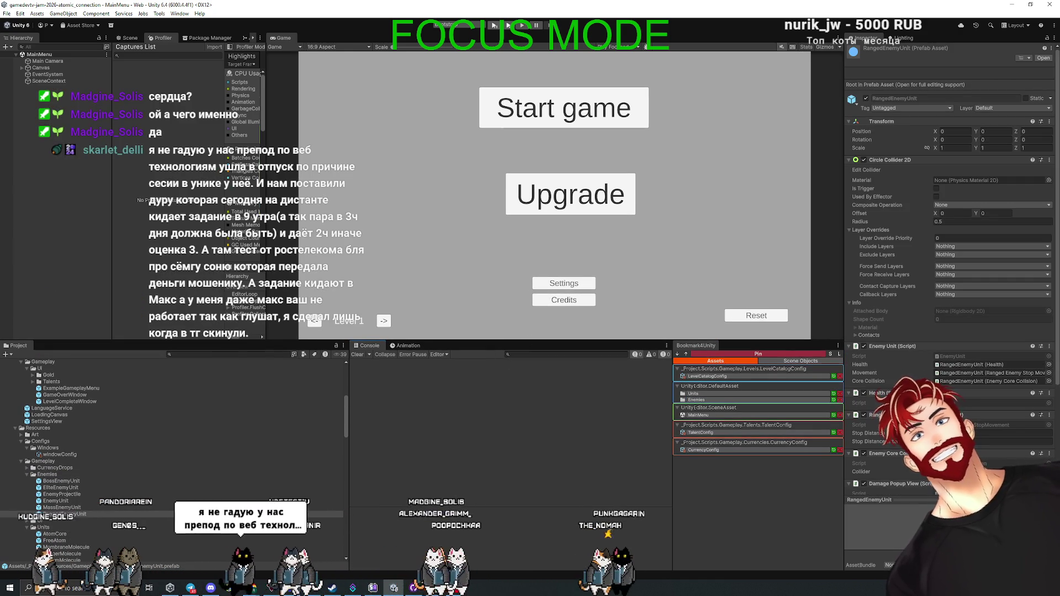
pyautogui.scroll(-2, 935, 372)
pyautogui.scroll(-1, 939, 331)
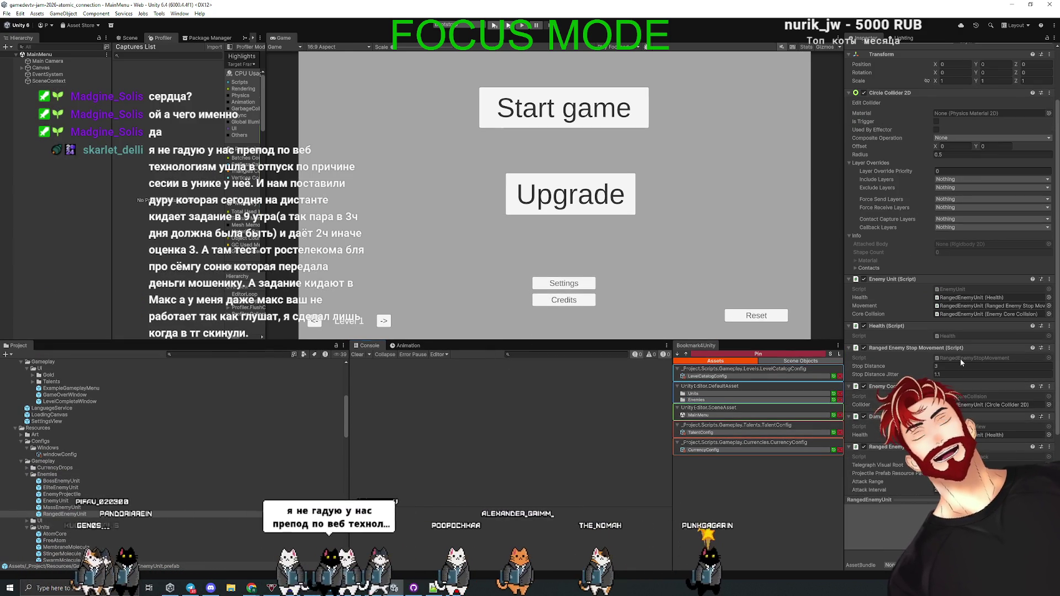
pyautogui.scroll(-6, 83, 458)
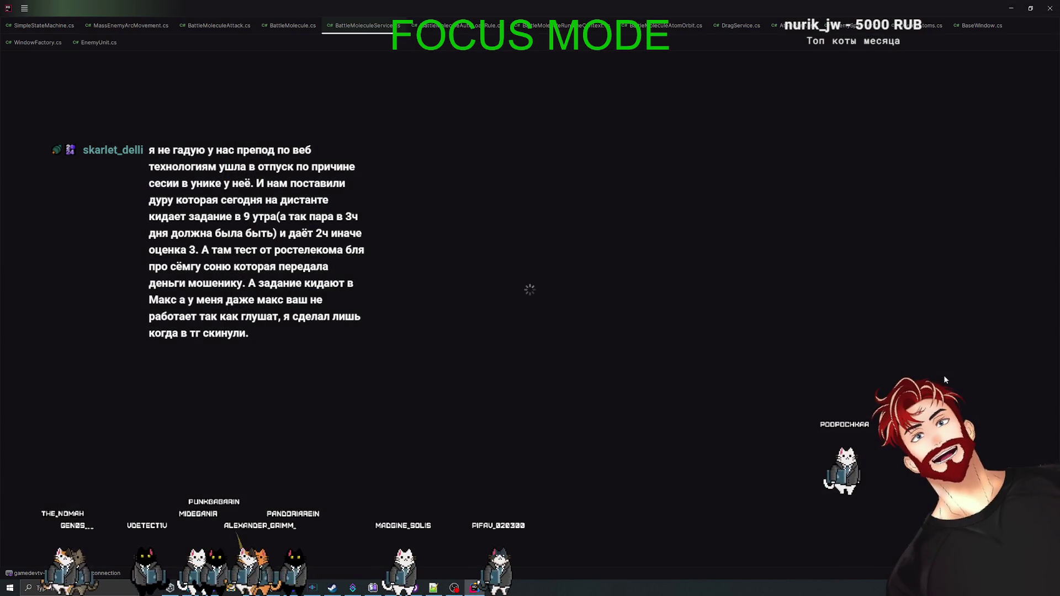
# - In the Miro board, move the top green circle further up
pyautogui.hotkey('alt', 'Tab')
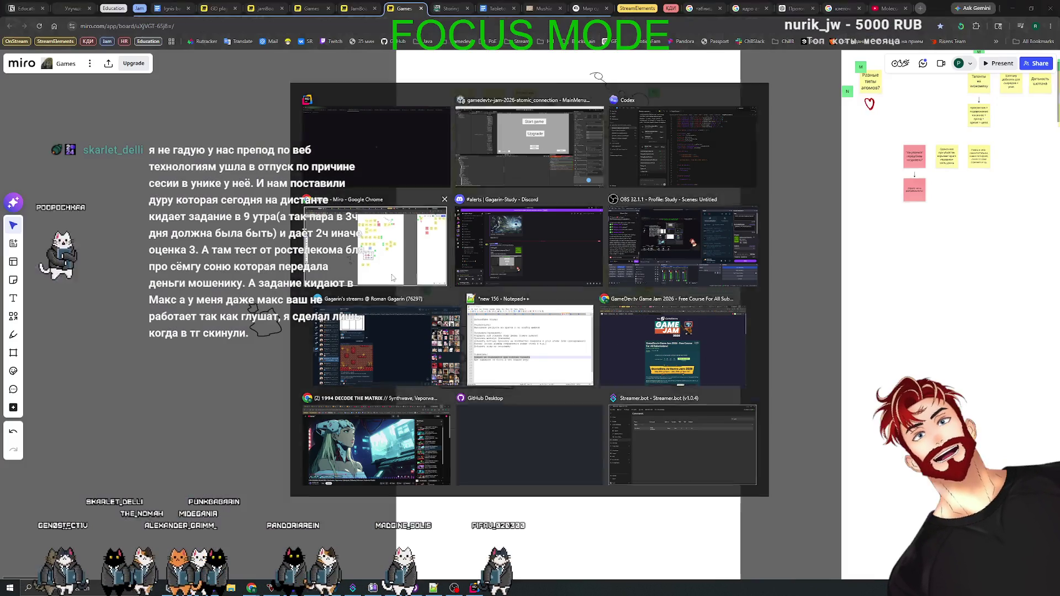
pyautogui.click(349, 281)
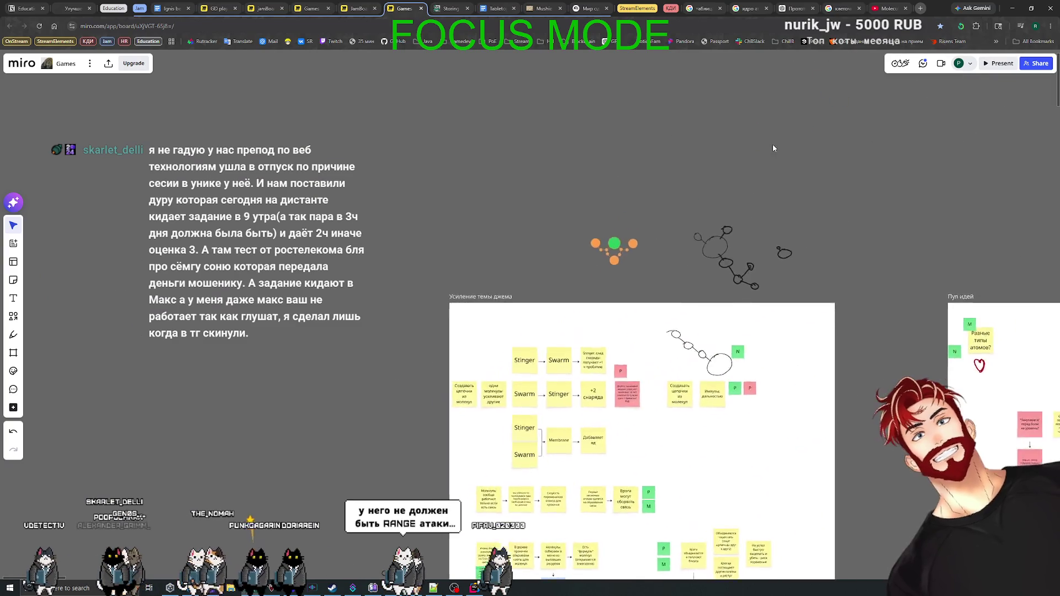
pyautogui.scroll(3, 773, 144)
pyautogui.click(514, 317)
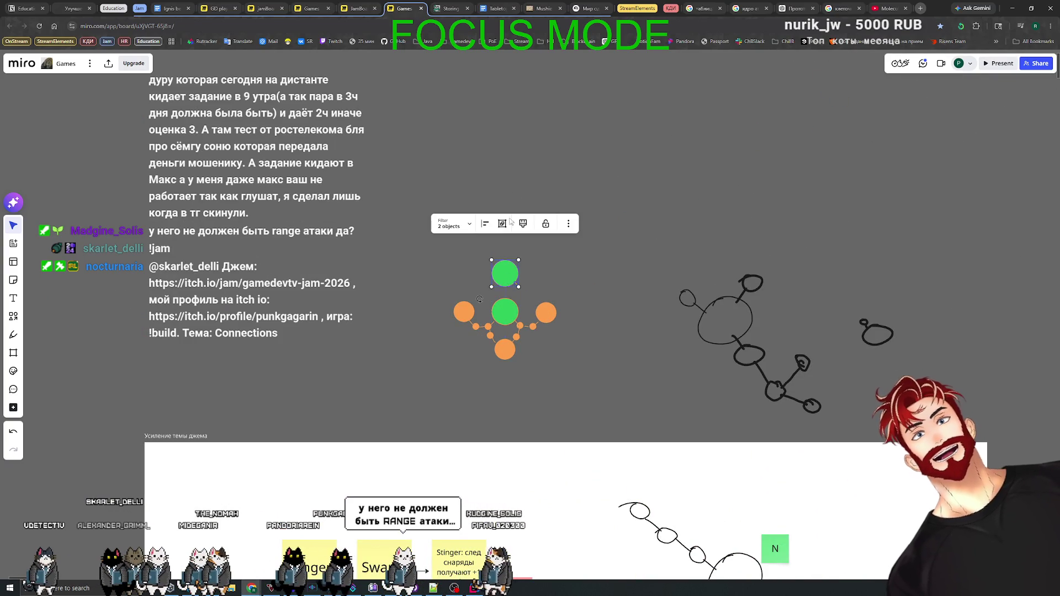
pyautogui.moveTo(507, 271); pyautogui.dragTo(513, 163)
pyautogui.click(557, 301)
# - Move the right orange circle beside the top green circle and make it dark red
pyautogui.click(546, 312)
pyautogui.moveTo(546, 313)
pyautogui.mouseDown()
pyautogui.moveTo(575, 313)
pyautogui.moveTo(569, 230)
pyautogui.mouseUp()
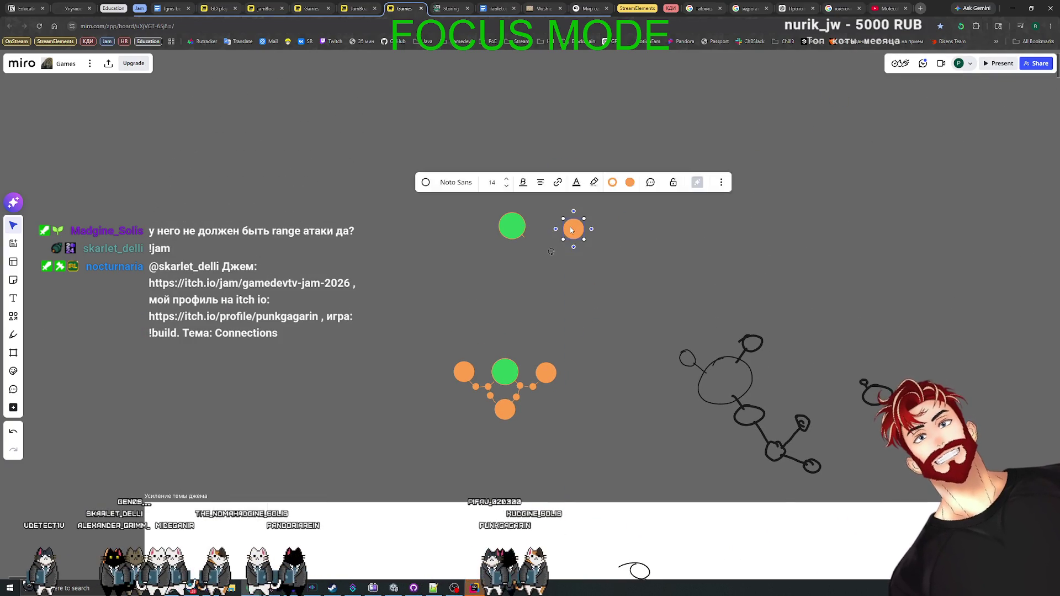
pyautogui.scroll(5, 572, 230)
pyautogui.click(631, 170)
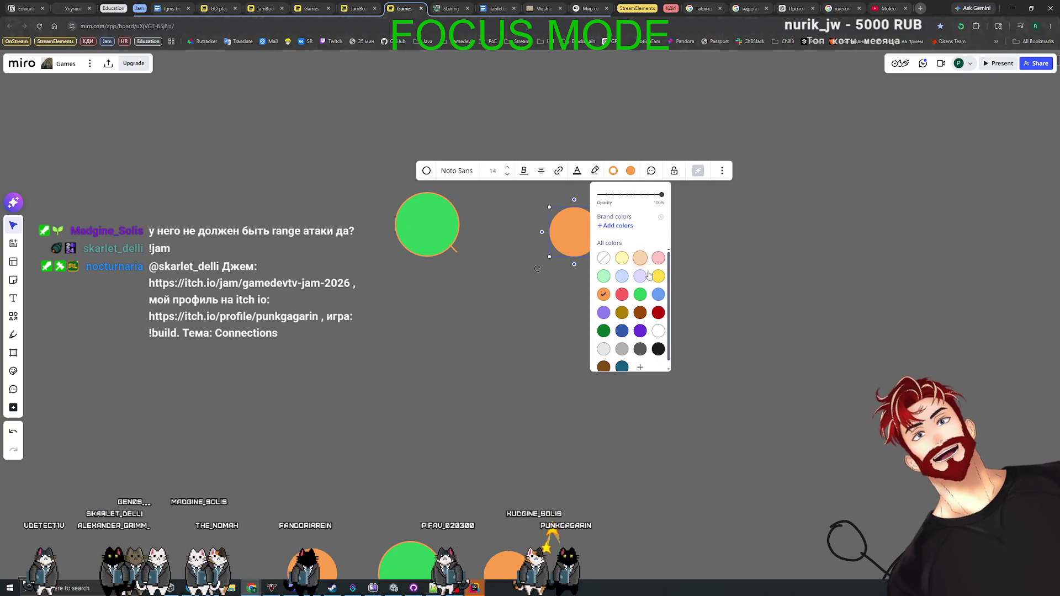
pyautogui.click(659, 313)
pyautogui.scroll(3, 736, 257)
pyautogui.scroll(-3, 737, 257)
pyautogui.moveTo(502, 219); pyautogui.dragTo(494, 223)
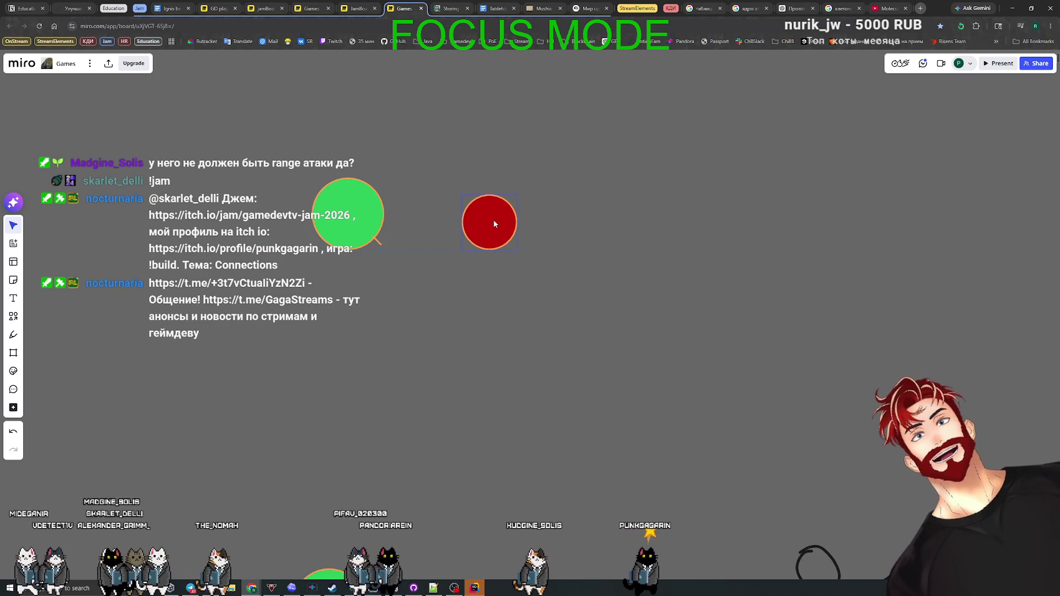
pyautogui.moveTo(613, 236); pyautogui.dragTo(649, 288)
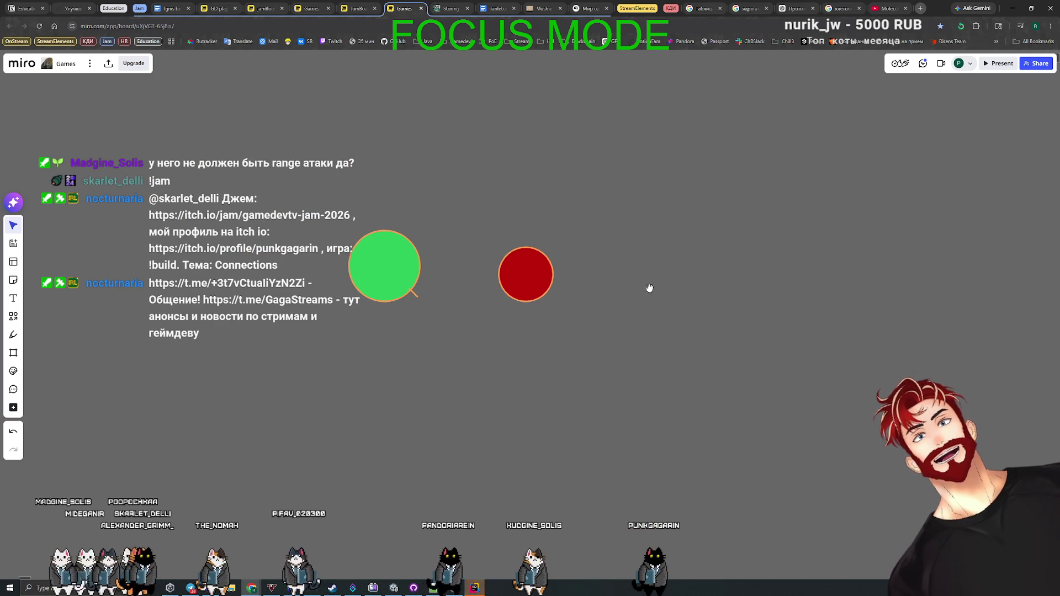
# - Duplicate the red circle three times and arrange the copies into a loose cluster
pyautogui.click(539, 281)
pyautogui.hotkey('ctrl', 'd')
pyautogui.moveTo(624, 278); pyautogui.dragTo(531, 227)
pyautogui.hotkey('ctrl', 'd')
pyautogui.moveTo(612, 228); pyautogui.dragTo(513, 196)
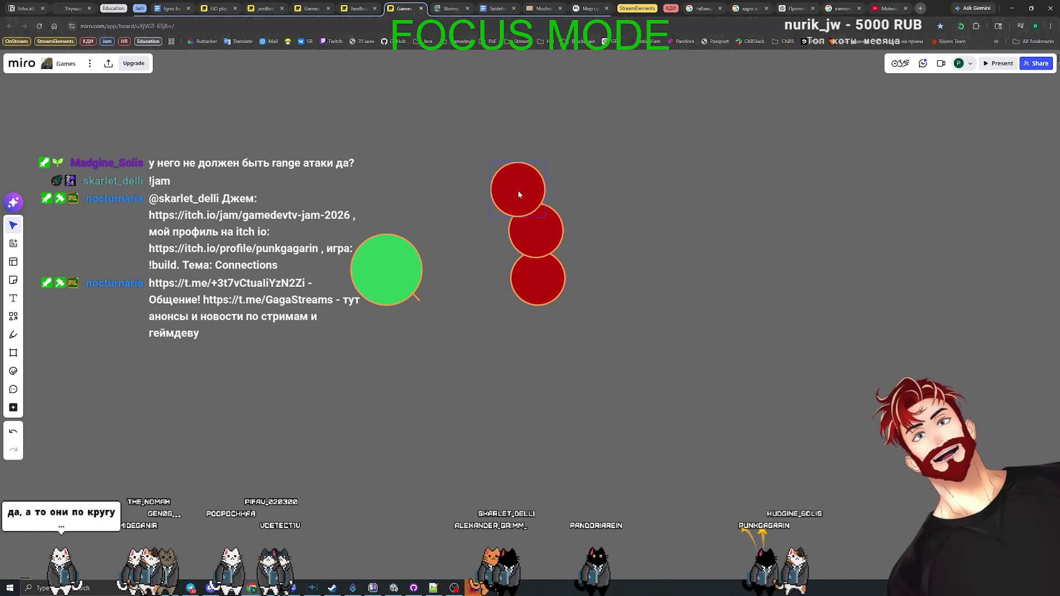
pyautogui.hotkey('ctrl', 'd')
pyautogui.moveTo(596, 198)
pyautogui.mouseDown()
pyautogui.moveTo(491, 166)
pyautogui.moveTo(469, 184)
pyautogui.moveTo(565, 170)
pyautogui.mouseUp()
pyautogui.moveTo(554, 228)
pyautogui.mouseDown()
pyautogui.moveTo(519, 237)
pyautogui.moveTo(561, 284)
pyautogui.mouseUp()
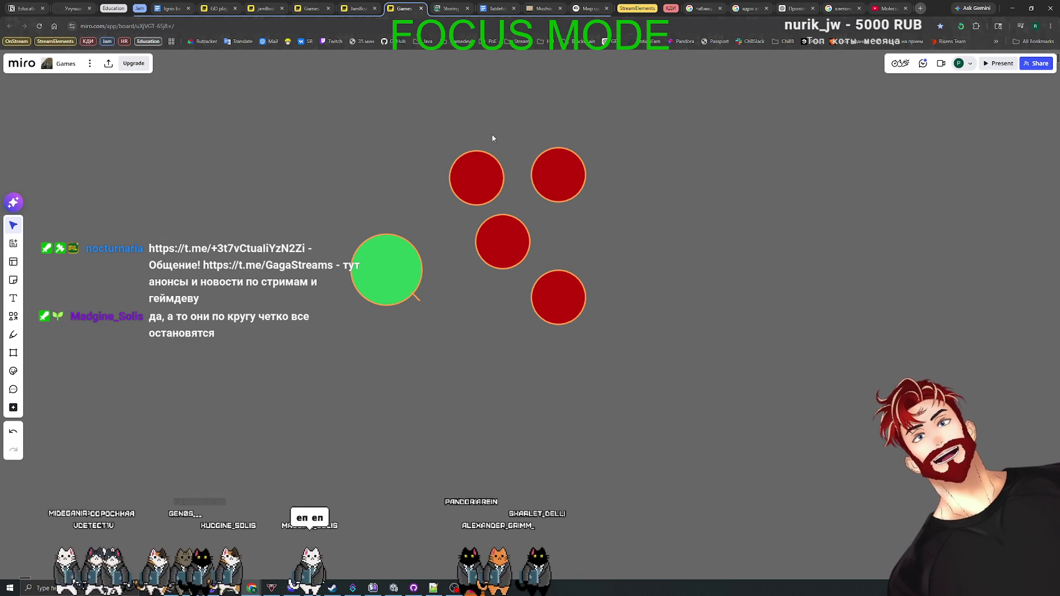
# - Shift the upper-right red circle up and slightly further right to spread the cluster
pyautogui.moveTo(563, 183); pyautogui.dragTo(576, 175)
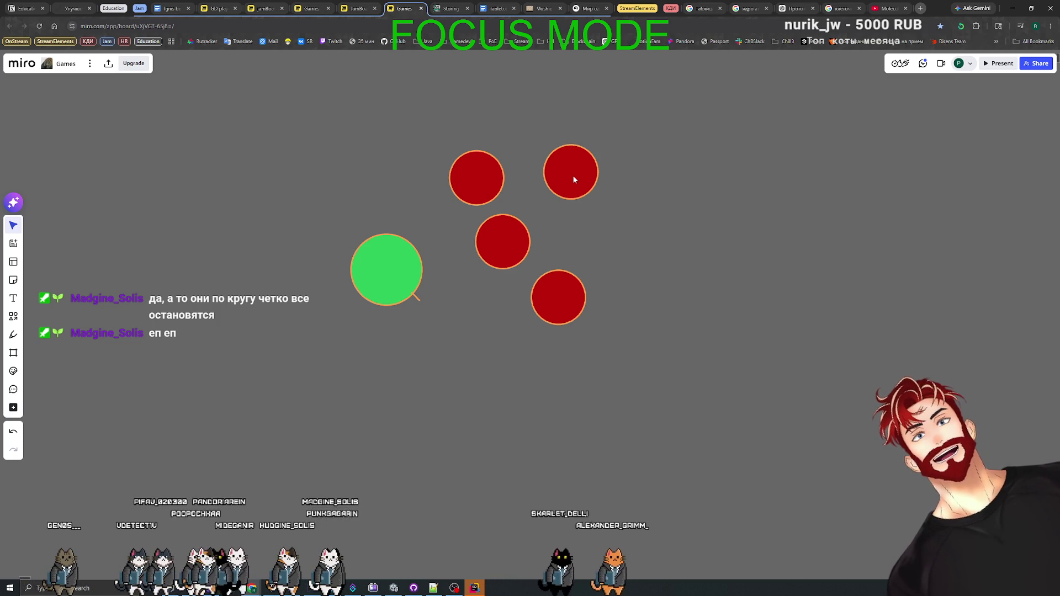
pyautogui.moveTo(574, 180); pyautogui.dragTo(578, 183)
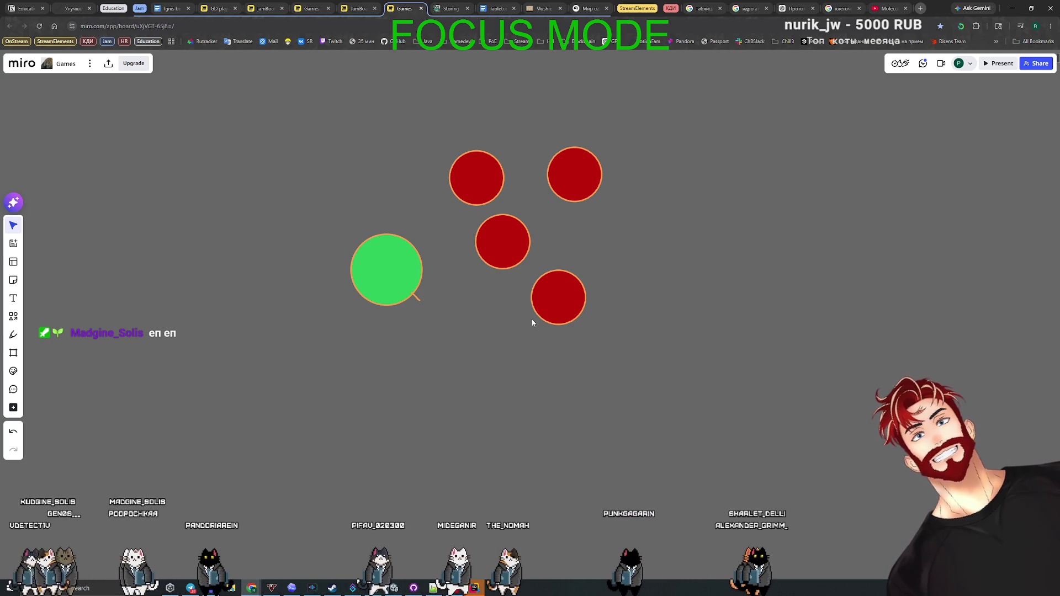
pyautogui.press('Print')
# - Capture the red-circle cluster in Lightshot with a red pen line drawn down through it
pyautogui.moveTo(430, 91); pyautogui.dragTo(654, 368)
pyautogui.click(662, 290)
pyautogui.moveTo(511, 133)
pyautogui.mouseDown()
pyautogui.moveTo(559, 221)
pyautogui.moveTo(567, 286)
pyautogui.mouseUp()
pyautogui.hotkey('ctrl', 'z')
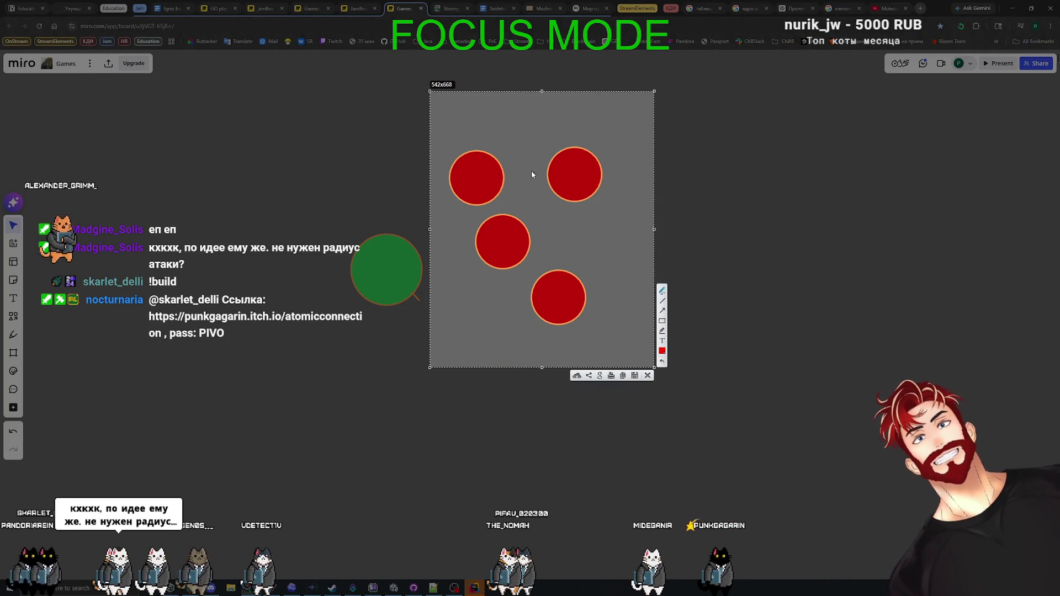
pyautogui.moveTo(507, 133); pyautogui.dragTo(541, 191)
pyautogui.moveTo(559, 329); pyautogui.dragTo(557, 348)
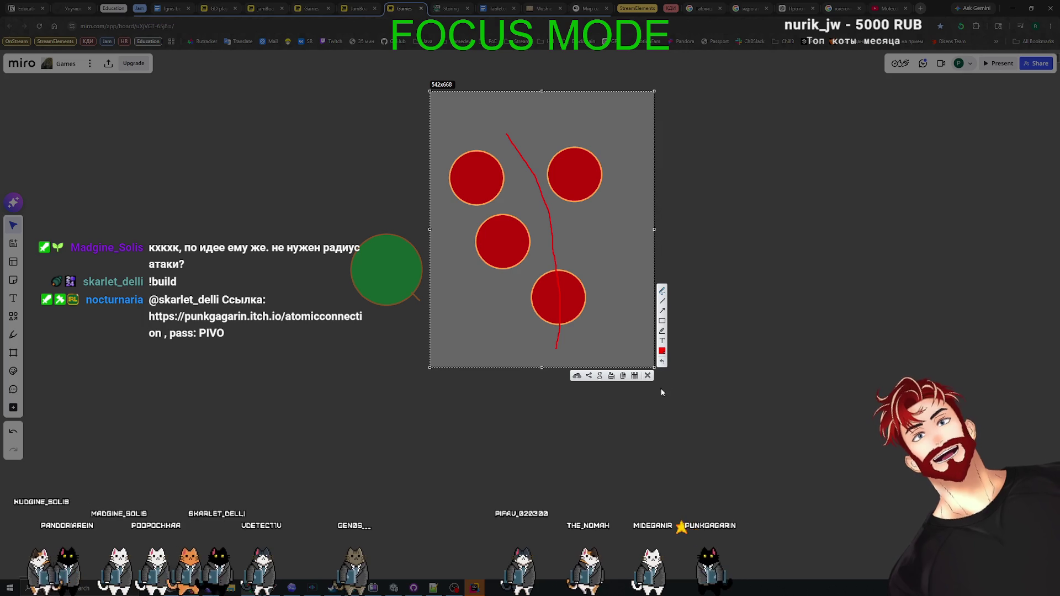
pyautogui.click(649, 376)
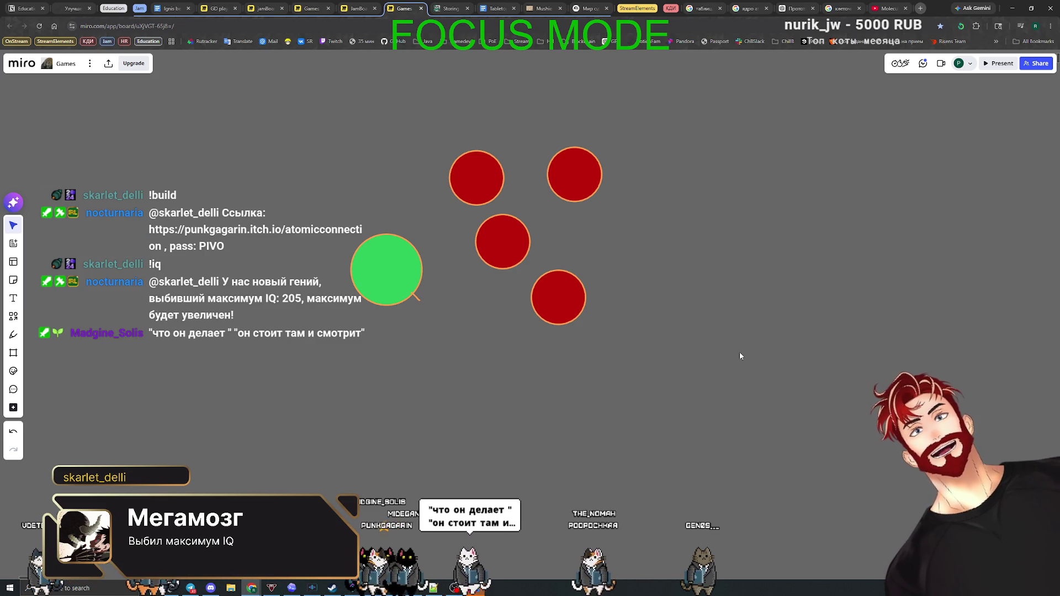
pyautogui.hotkey('alt', 'Tab')
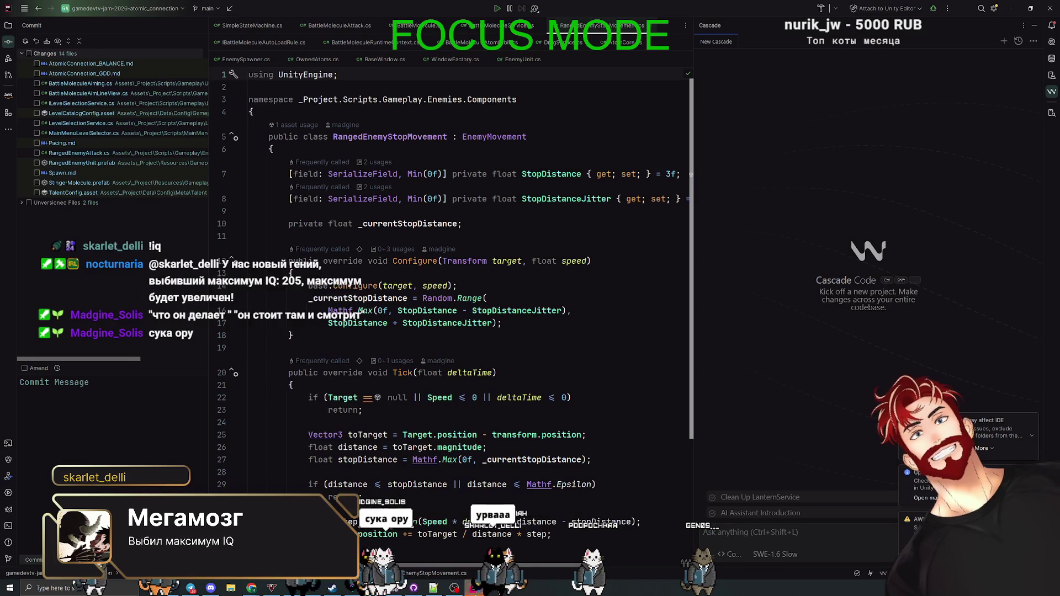
# - Return to the browser and search 'чиловый парень мем' in a new tab
pyautogui.hotkey('alt', 'Tab')
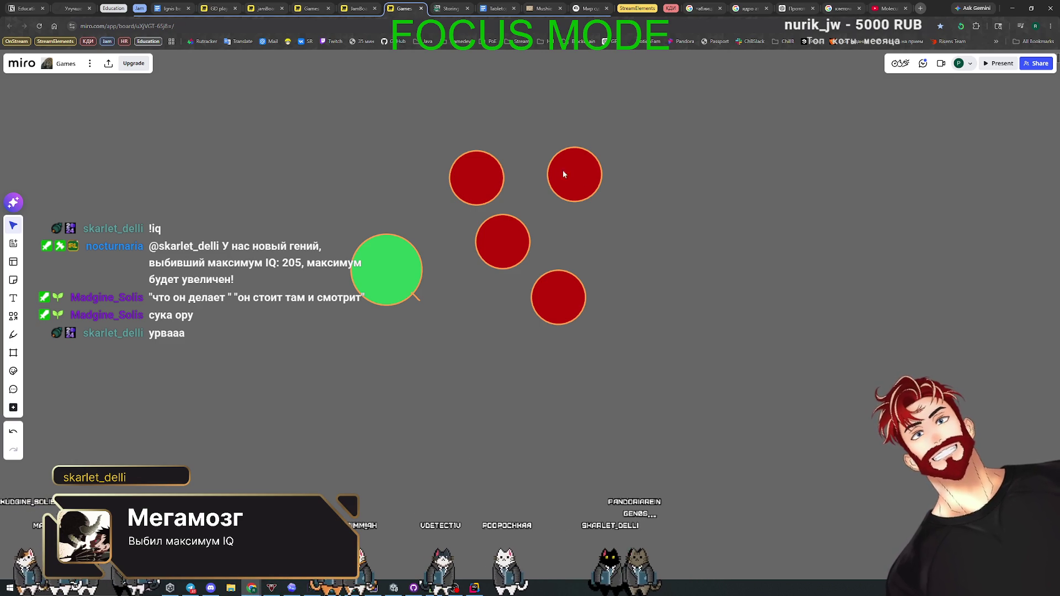
pyautogui.click(920, 10)
pyautogui.write('чи')
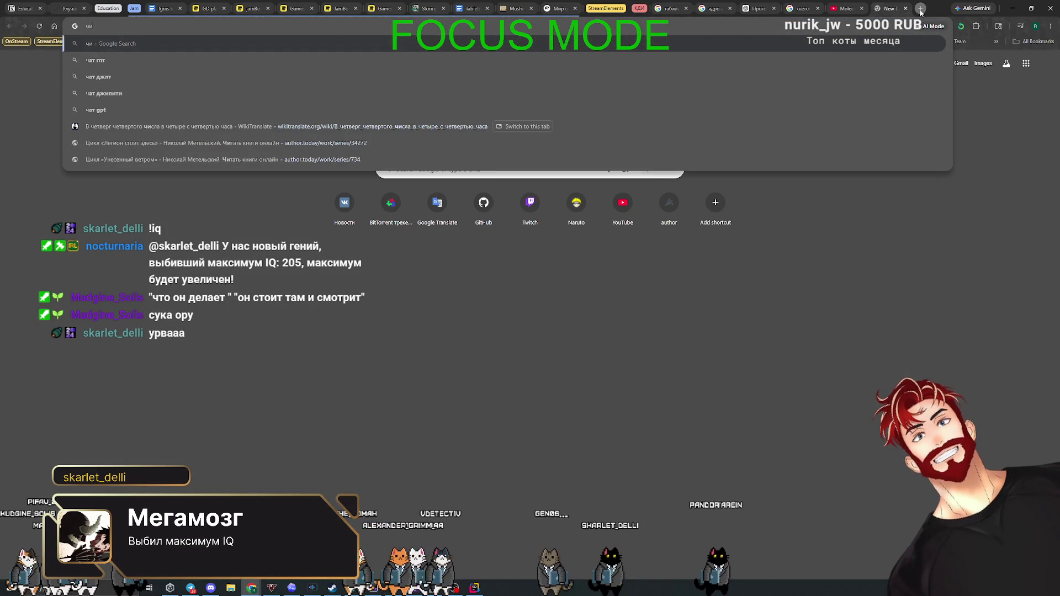
pyautogui.write('ловый парень мем')
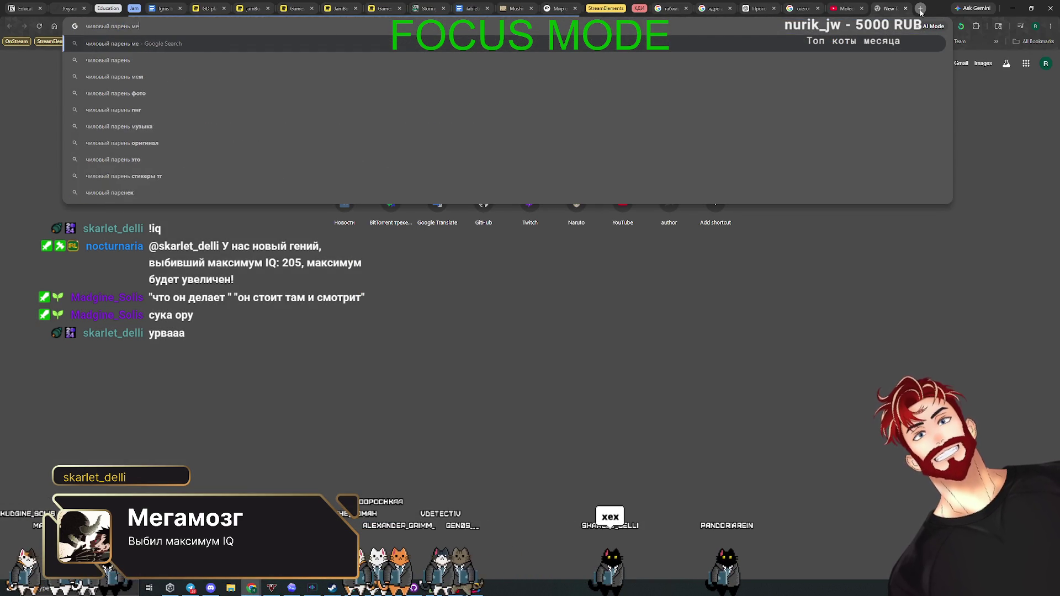
# - Browse Google image results for 'чиловый парень мем', previewing the Lenta.RU and kp.ru pictures
pyautogui.press('Return')
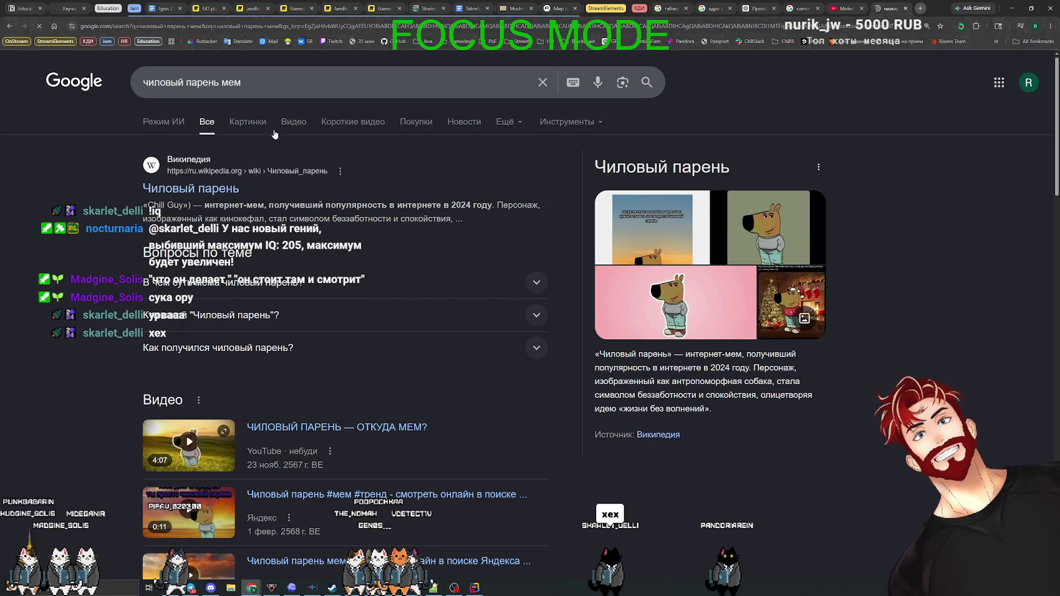
pyautogui.click(247, 121)
pyautogui.click(599, 328)
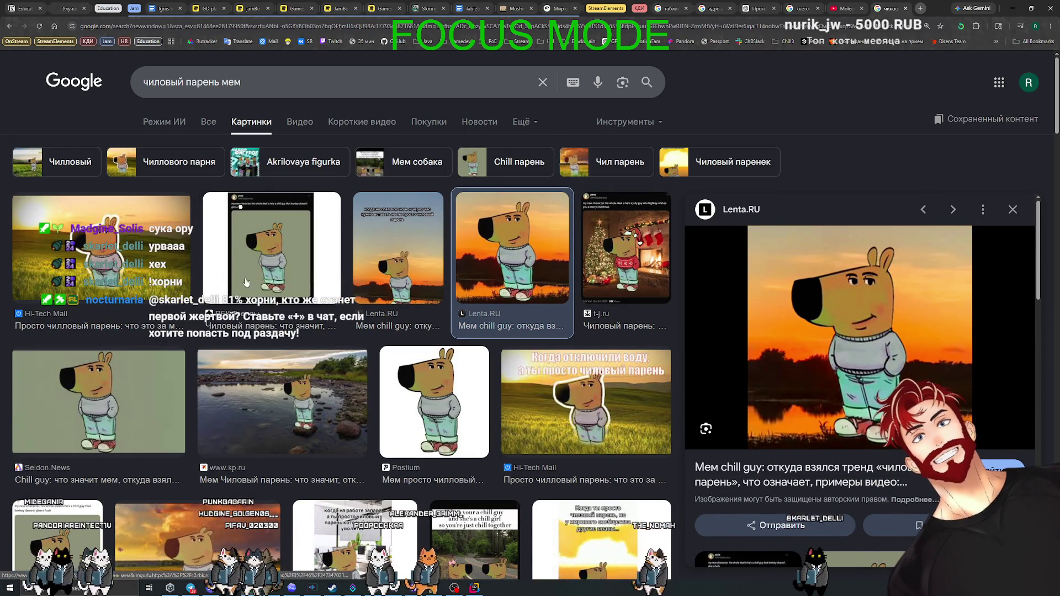
pyautogui.click(291, 408)
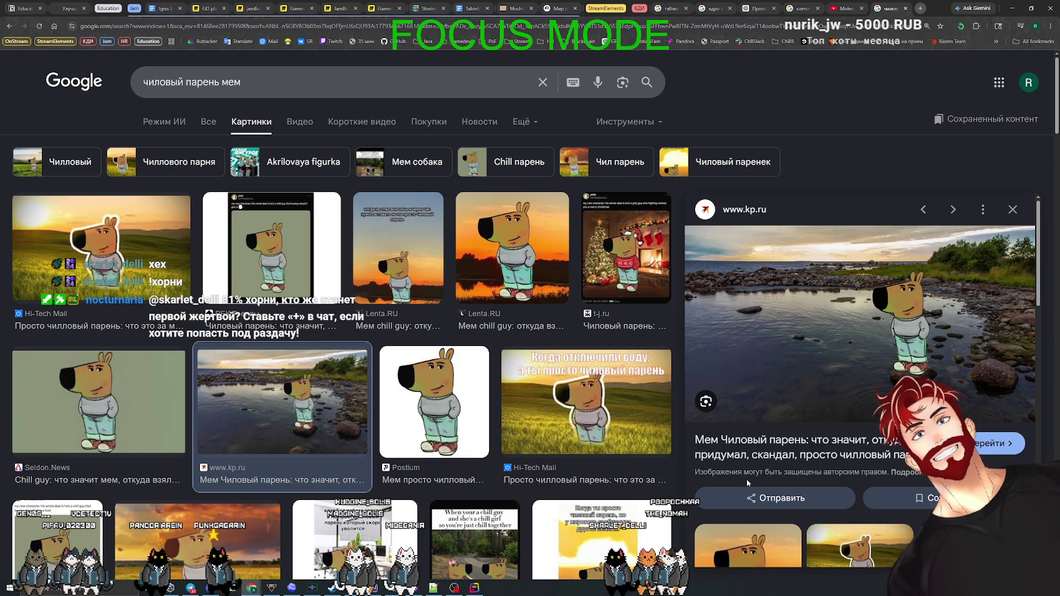
pyautogui.click(920, 8)
pyautogui.hotkey('ctrl', 'w')
pyautogui.click(920, 8)
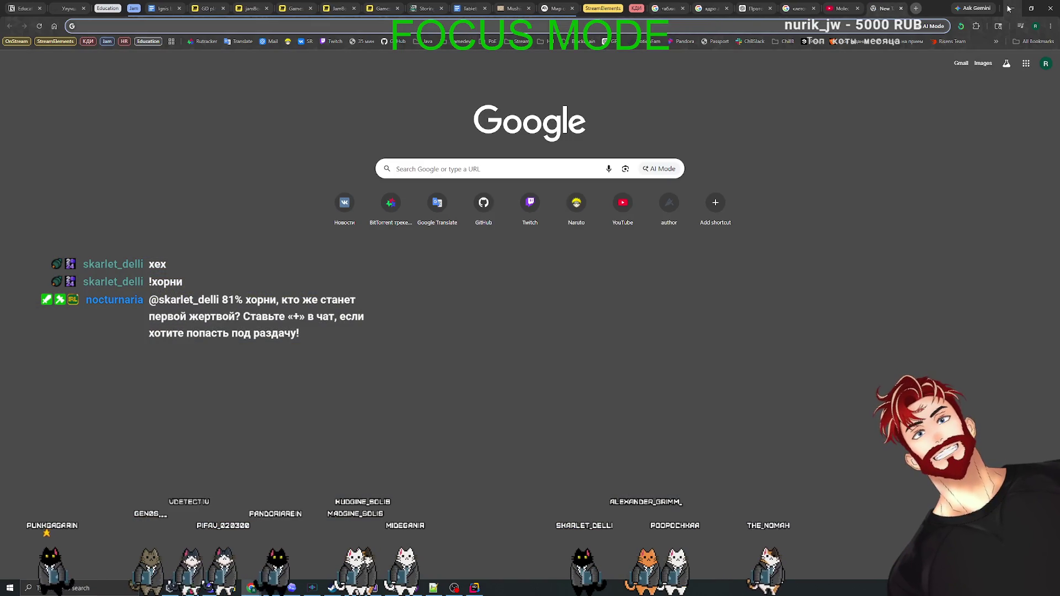
# - Minimise Chrome and switch through Rider to the Codex window
pyautogui.click(1010, 8)
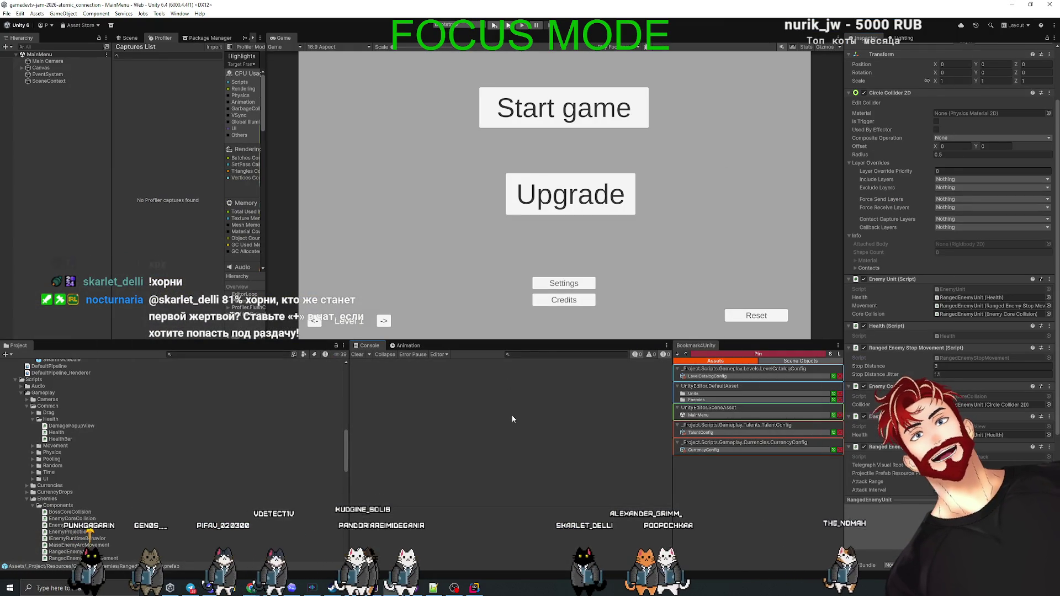
pyautogui.hotkey('alt', 'Tab')
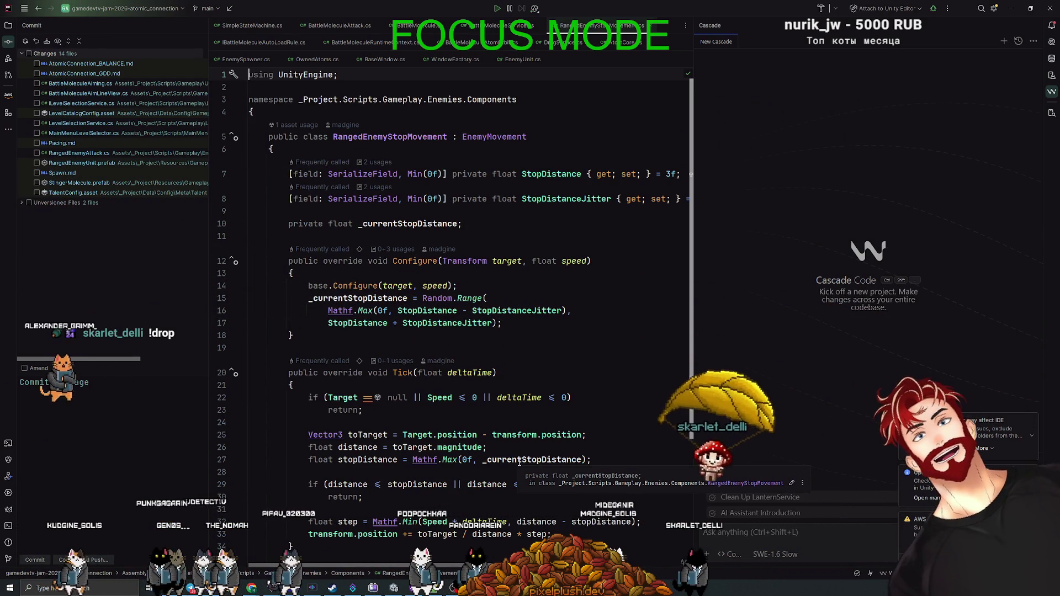
pyautogui.hotkey('alt', 'Tab')
pyautogui.hotkey('alt', 'Tab')
pyautogui.hotkey('alt', 'Tab')
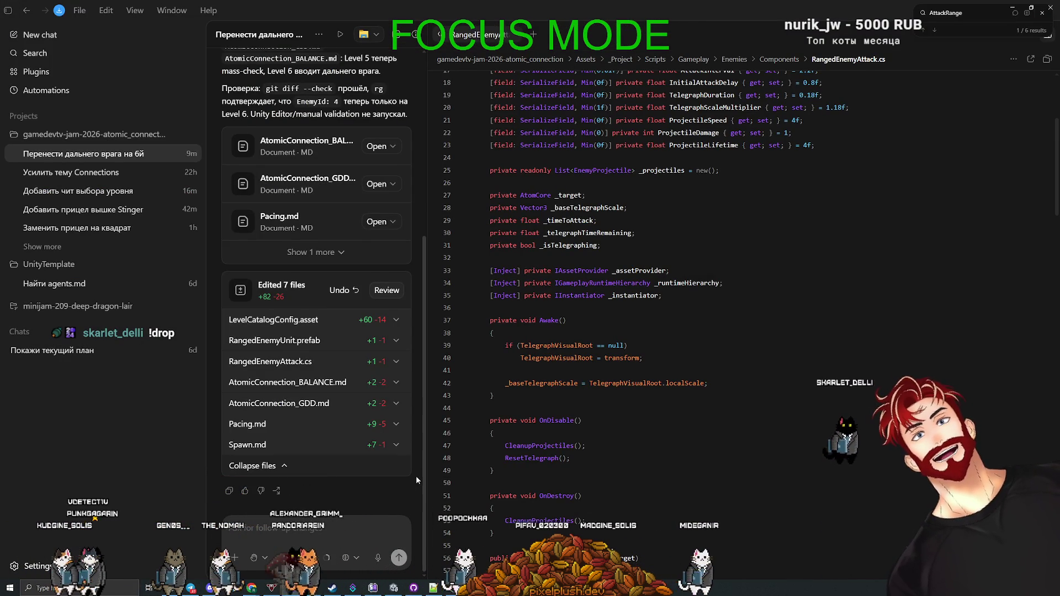
# - Widen the chat and send the two-line follow-up: remove attack range, shoot whenever stopped
pyautogui.moveTo(425, 477); pyautogui.dragTo(635, 476)
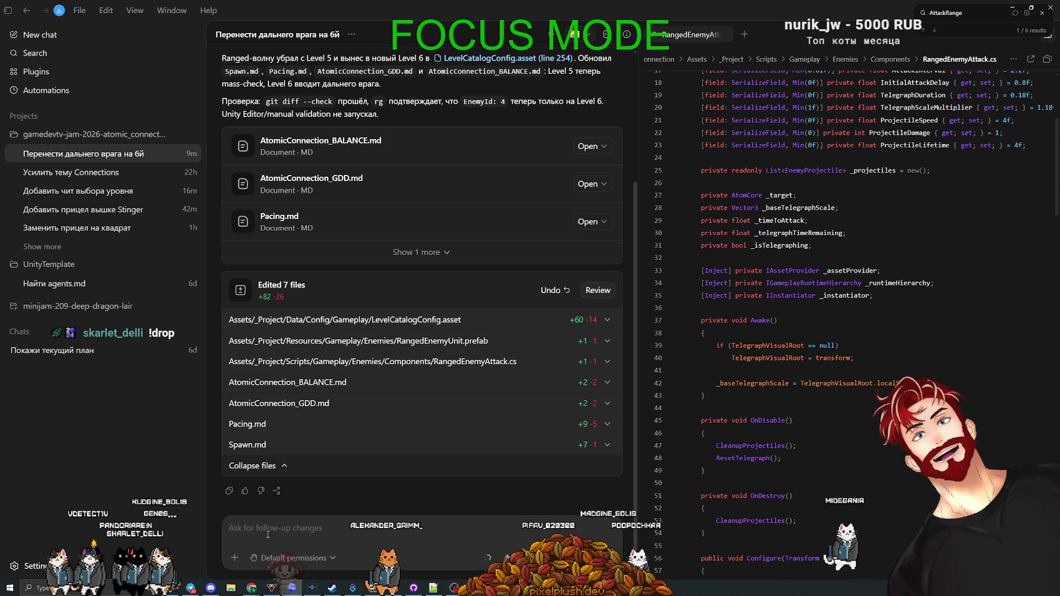
pyautogui.click(287, 531)
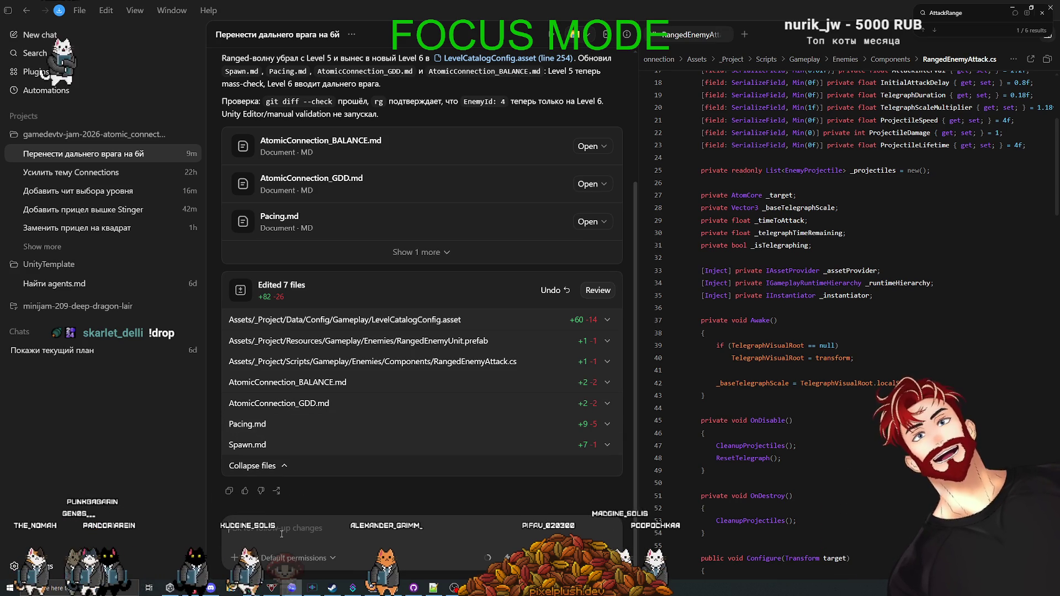
pyautogui.write('а зачем нам дальнег')
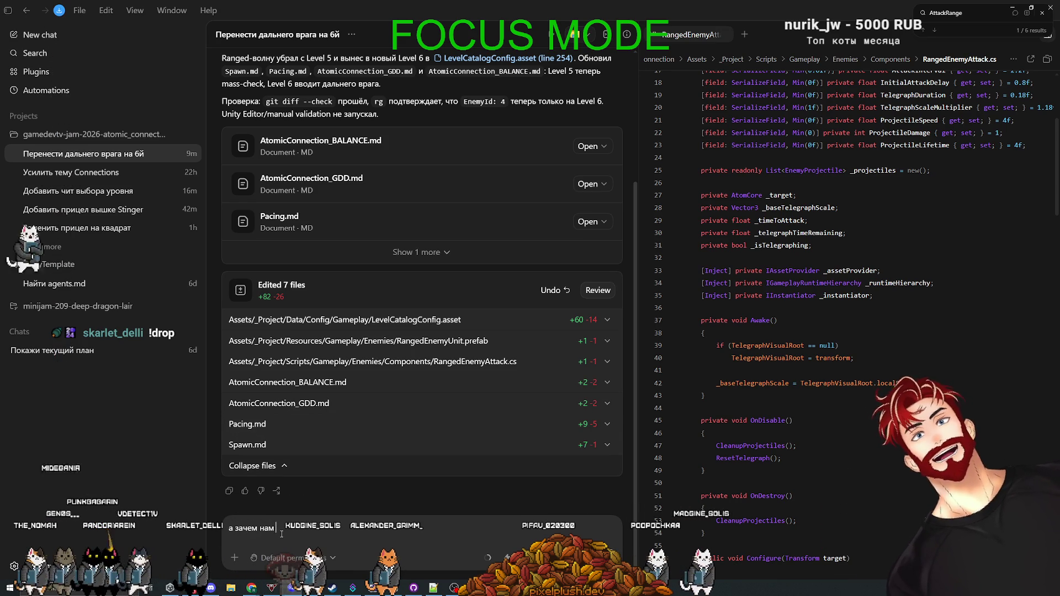
pyautogui.write('таки, если у на')
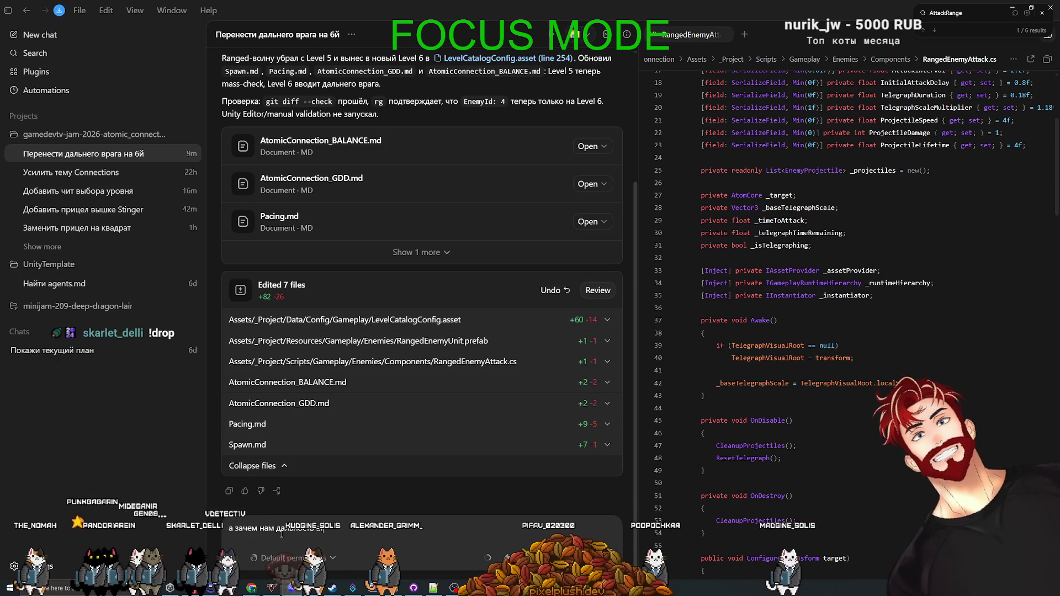
pyautogui.write('с уже')
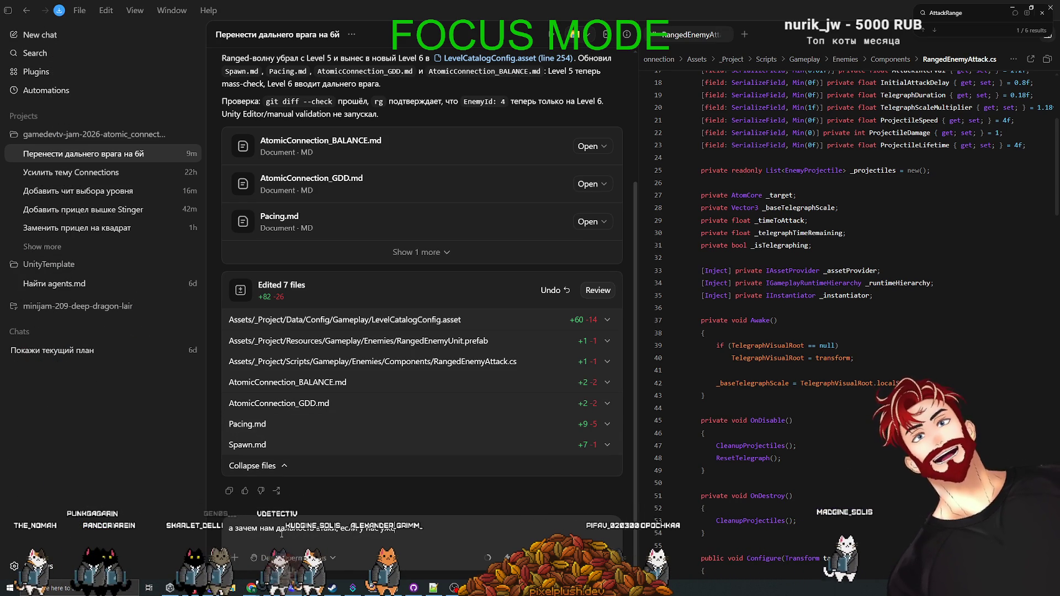
pyautogui.write(' есть логика остановки?')
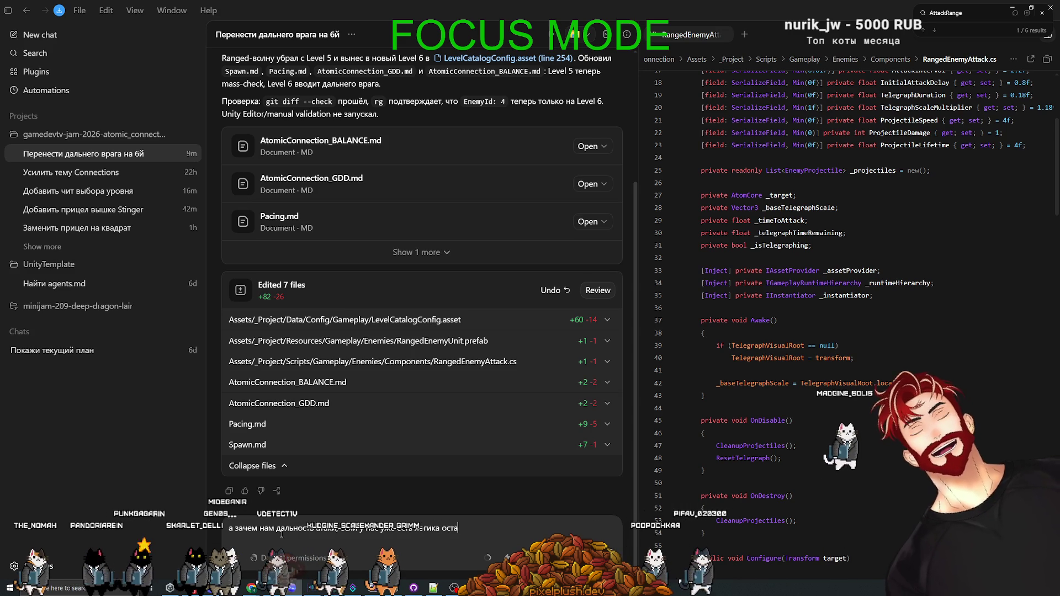
pyautogui.hotkey('shift', 'Return')
pyautogui.write('Давай уда')
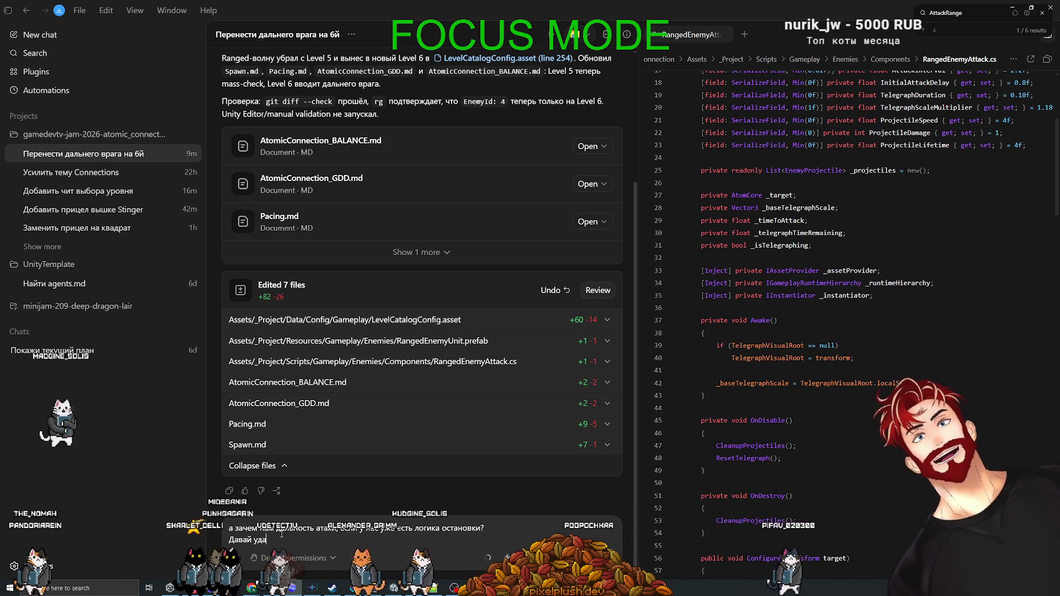
pyautogui.write('лим вообще даль')
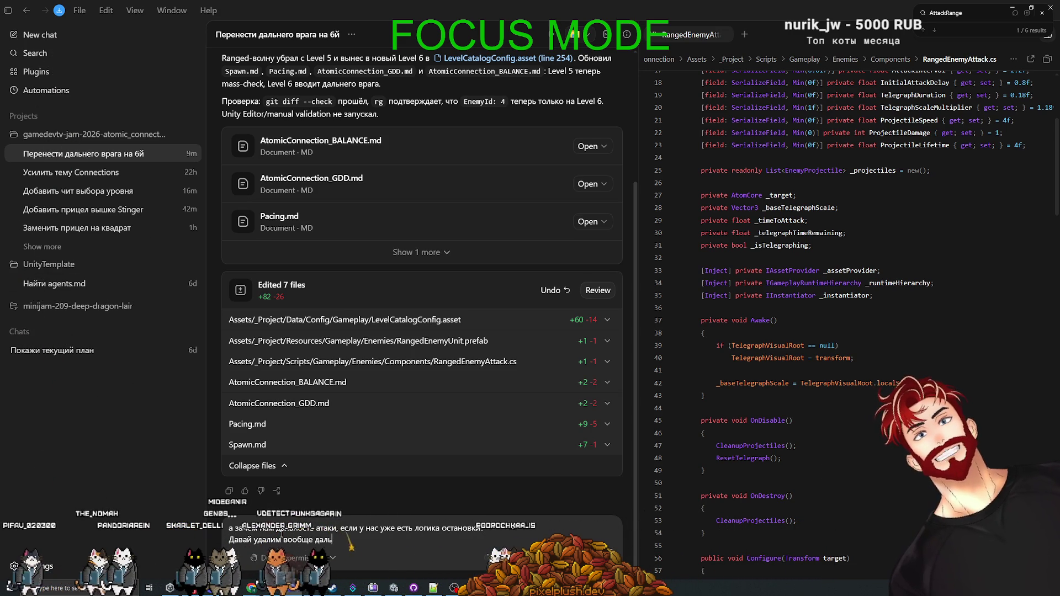
pyautogui.write('ность атаки, и если мы остан')
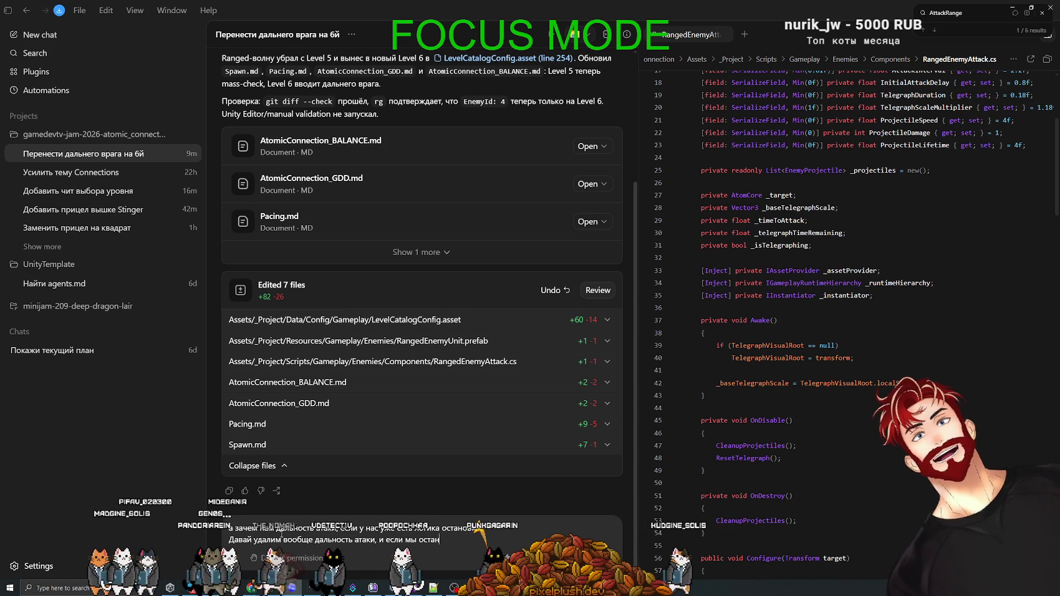
pyautogui.write('овились - мы мо')
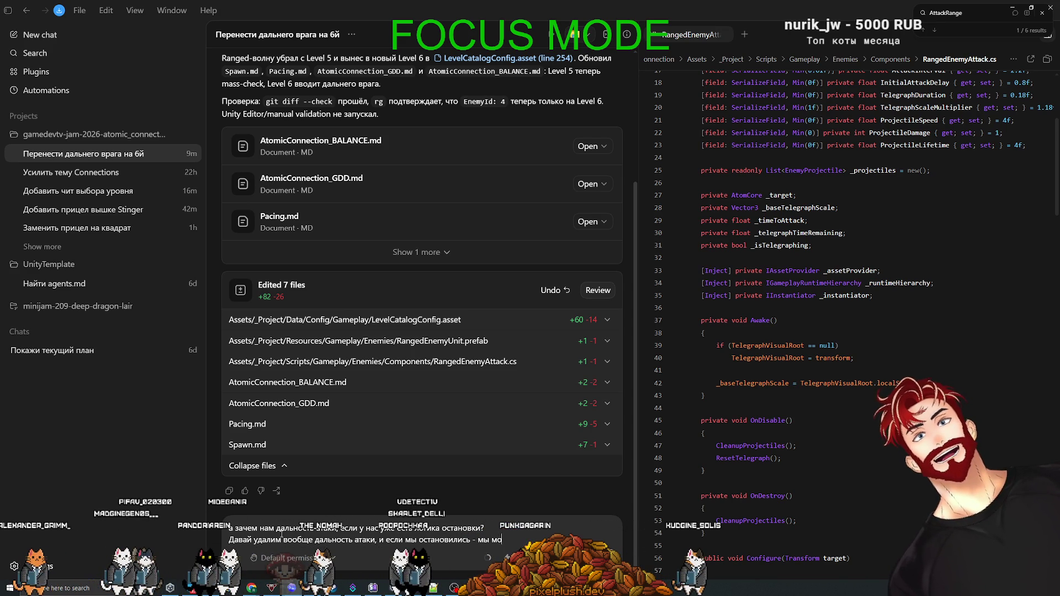
pyautogui.write('жем стрелять')
pyautogui.press('Return')
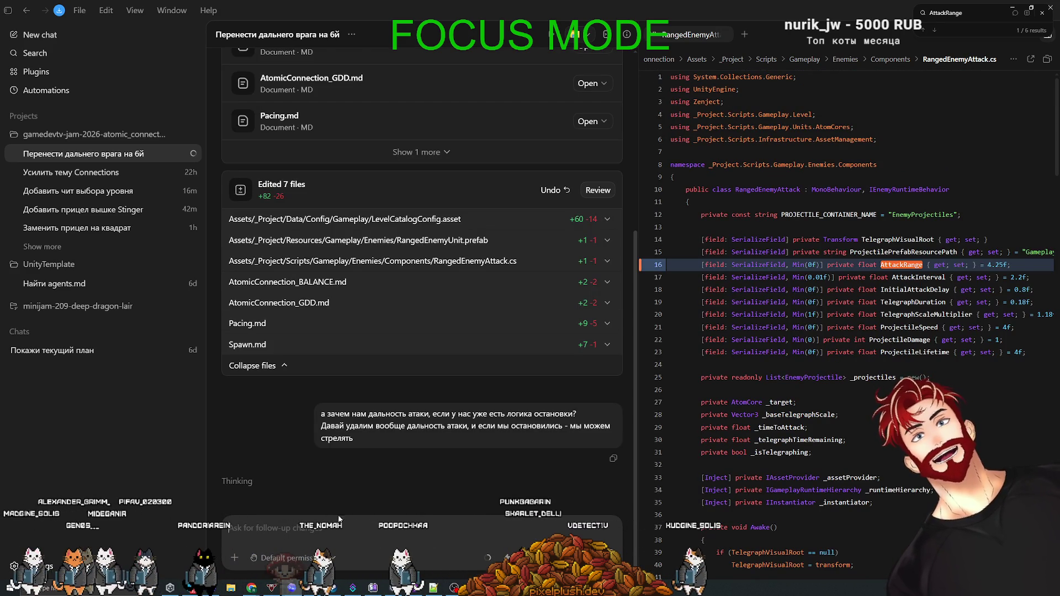
pyautogui.scroll(-15, 809, 498)
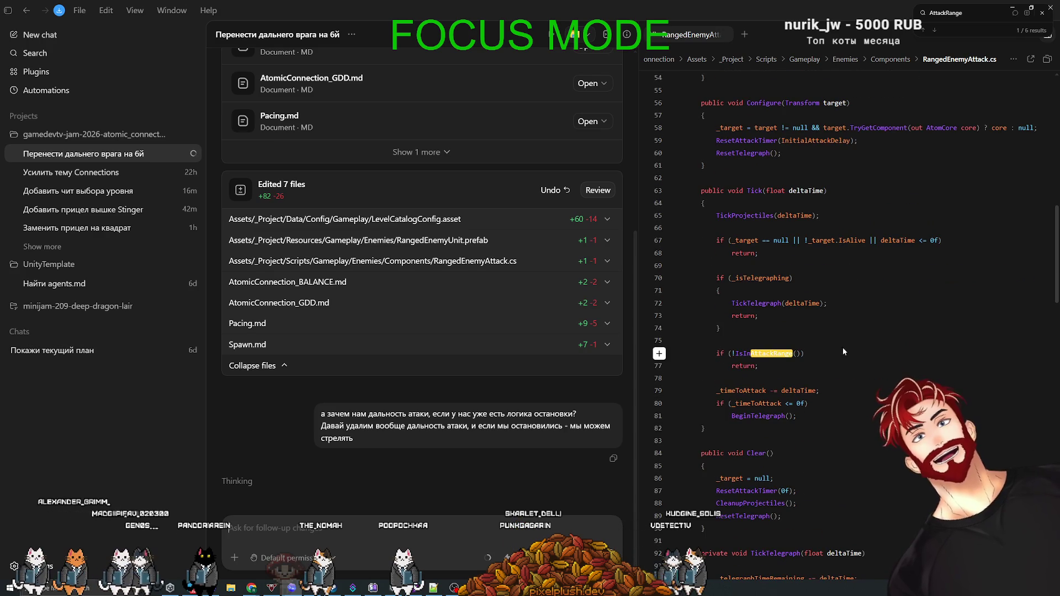
pyautogui.scroll(7, 827, 447)
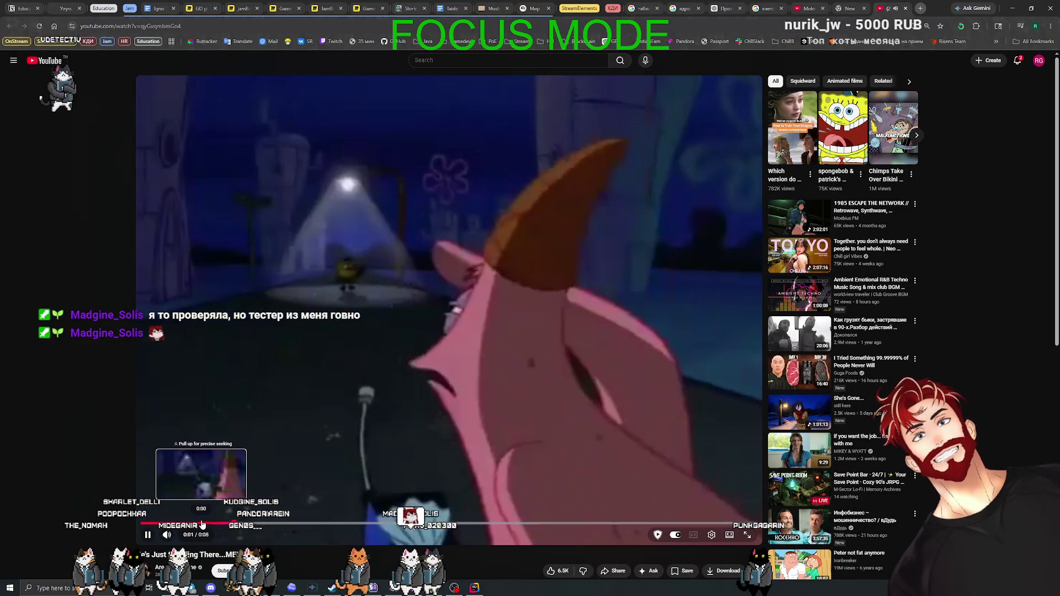
# - Start playback of the SpongeBob and Patrick meme clip on YouTube
pyautogui.moveTo(166, 524); pyautogui.dragTo(149, 524)
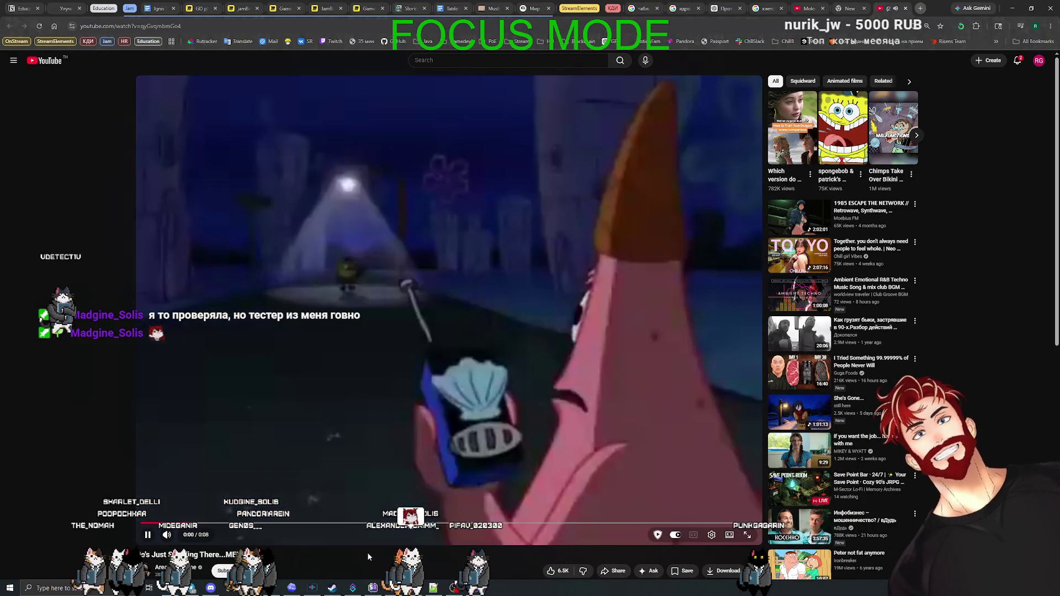
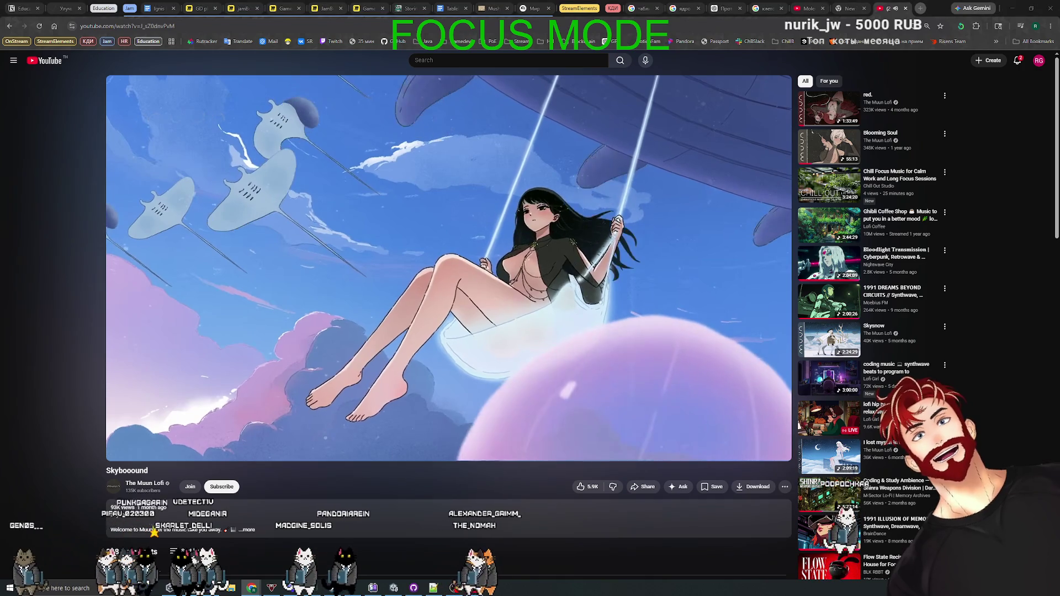
# - Close the YouTube music video tab in Chrome and bring up the Codex chat window
pyautogui.hotkey('ctrl', 'w')
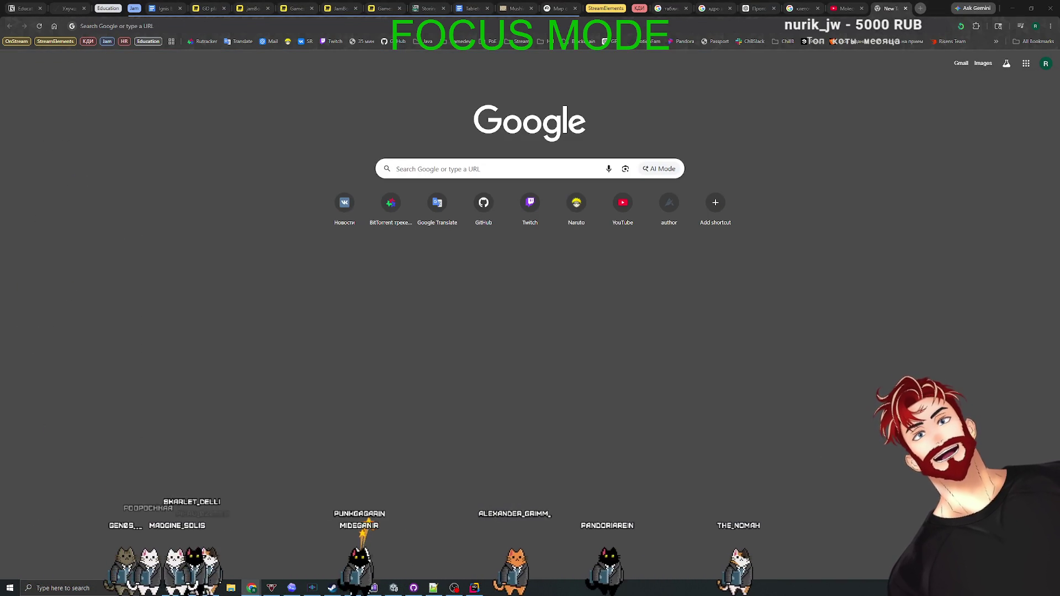
pyautogui.hotkey('alt', 'Tab')
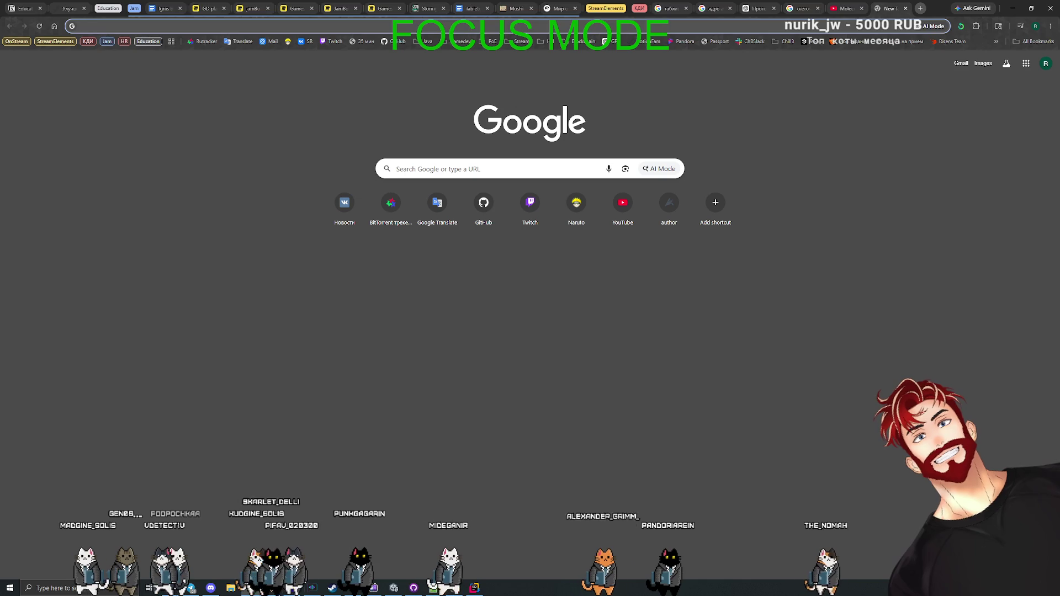
pyautogui.click(844, 306)
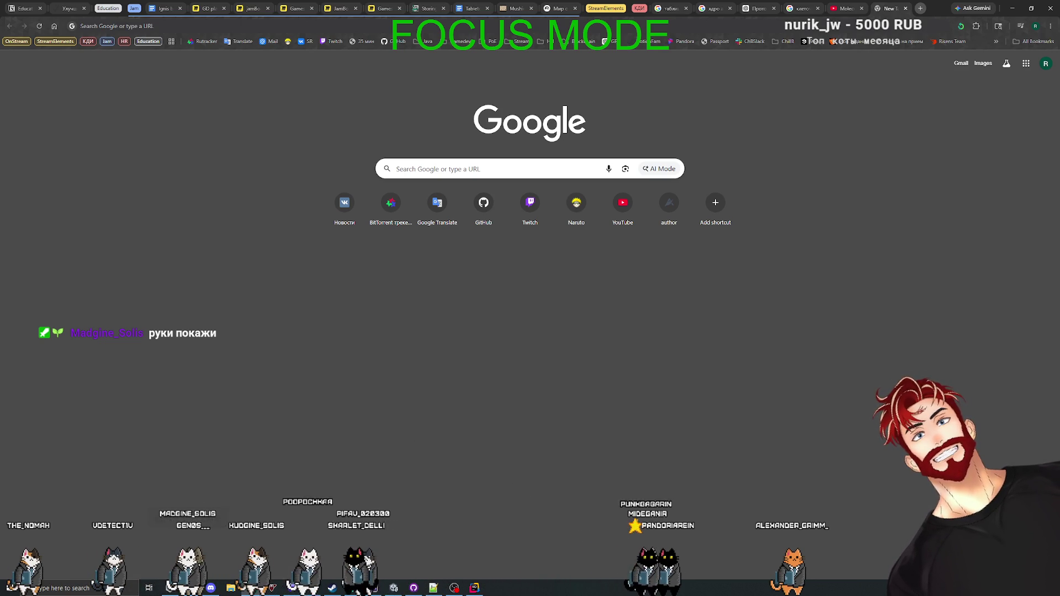
pyautogui.click(298, 586)
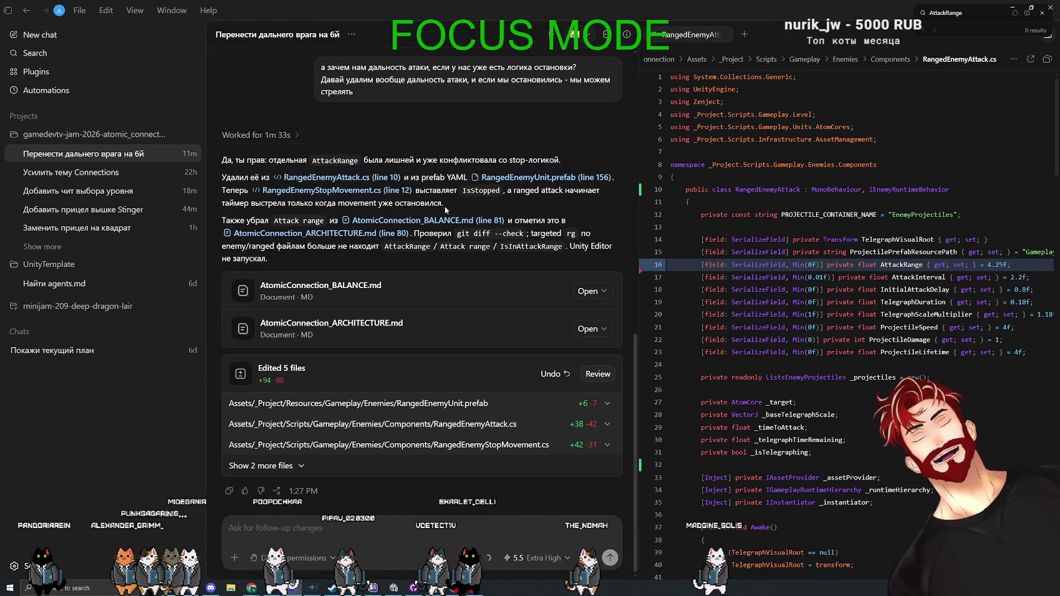
# - List all five edited files and read through the RangedEnemyStopMovement.cs diff
pyautogui.scroll(-15, 797, 312)
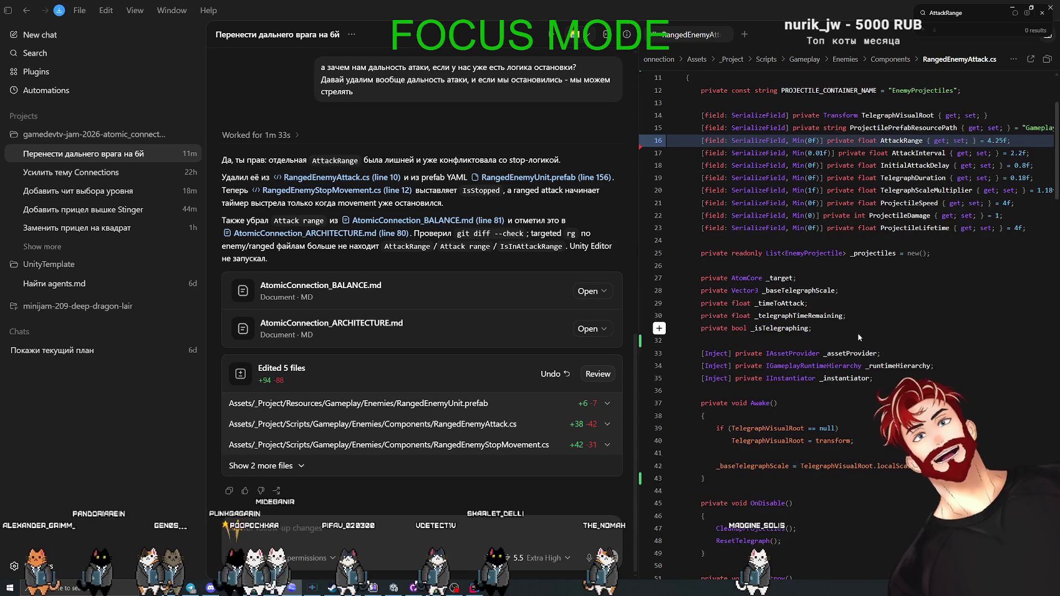
pyautogui.scroll(-13, 838, 340)
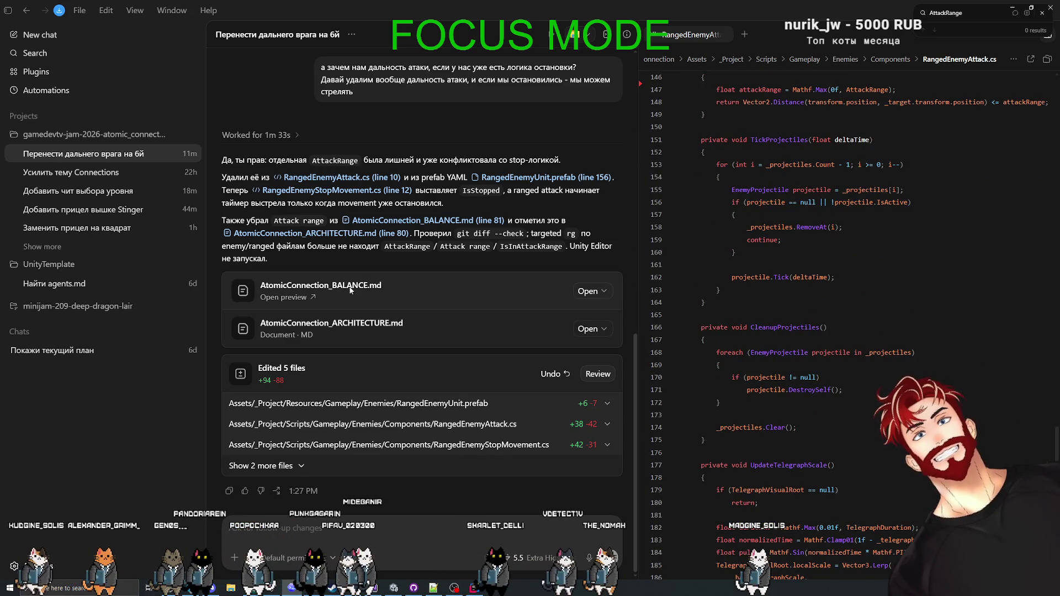
pyautogui.click(441, 469)
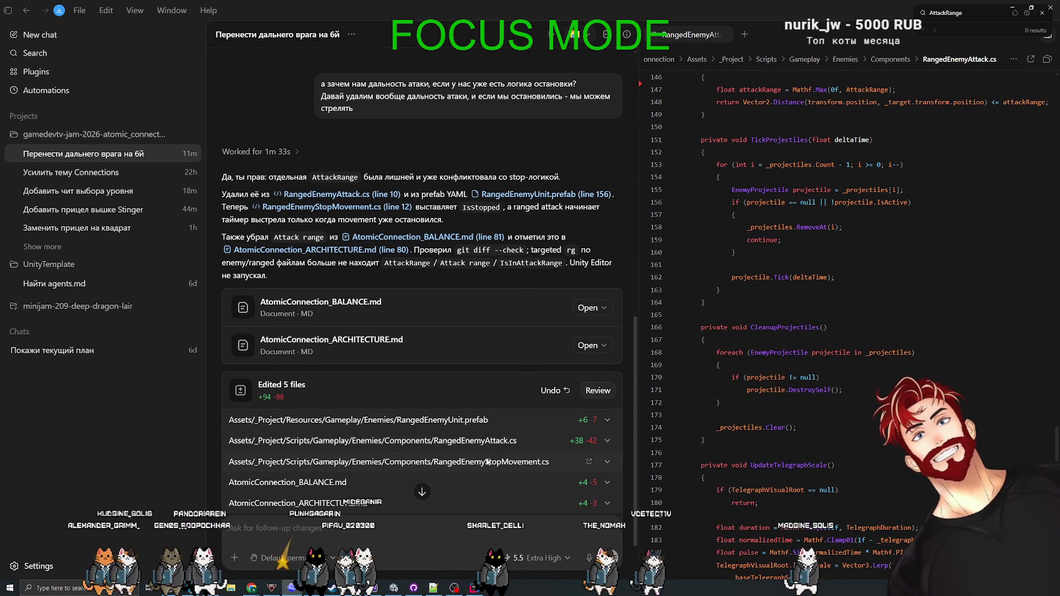
pyautogui.click(474, 463)
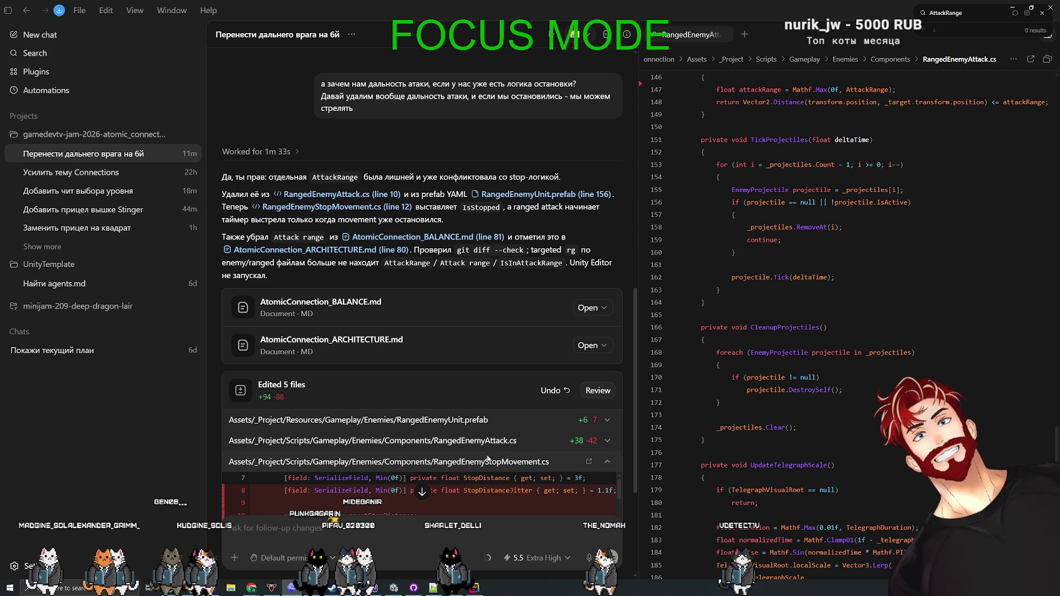
pyautogui.scroll(-8, 514, 479)
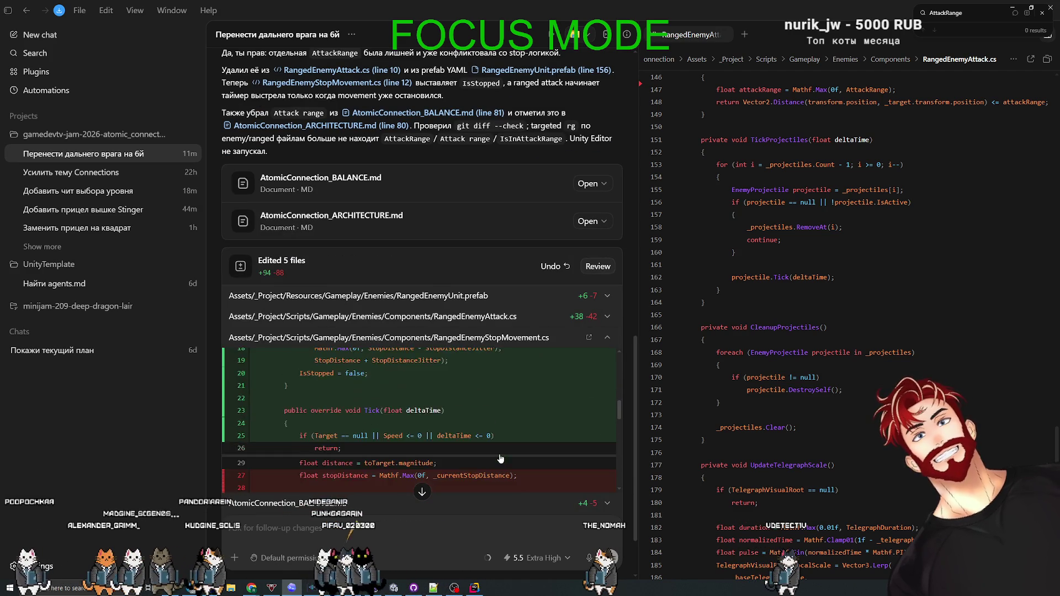
pyautogui.scroll(-2, 501, 458)
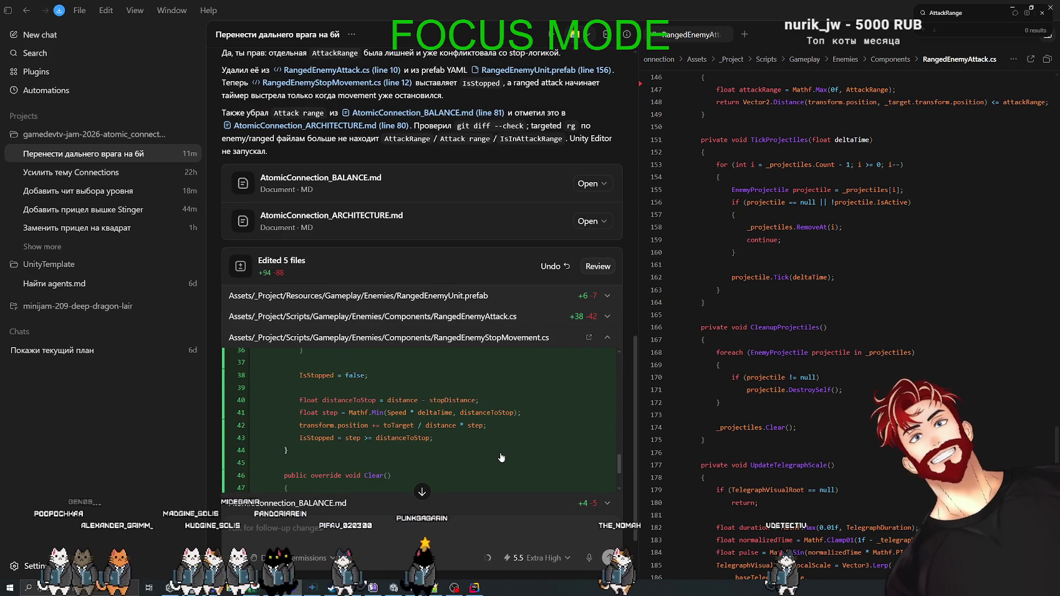
pyautogui.scroll(3, 502, 457)
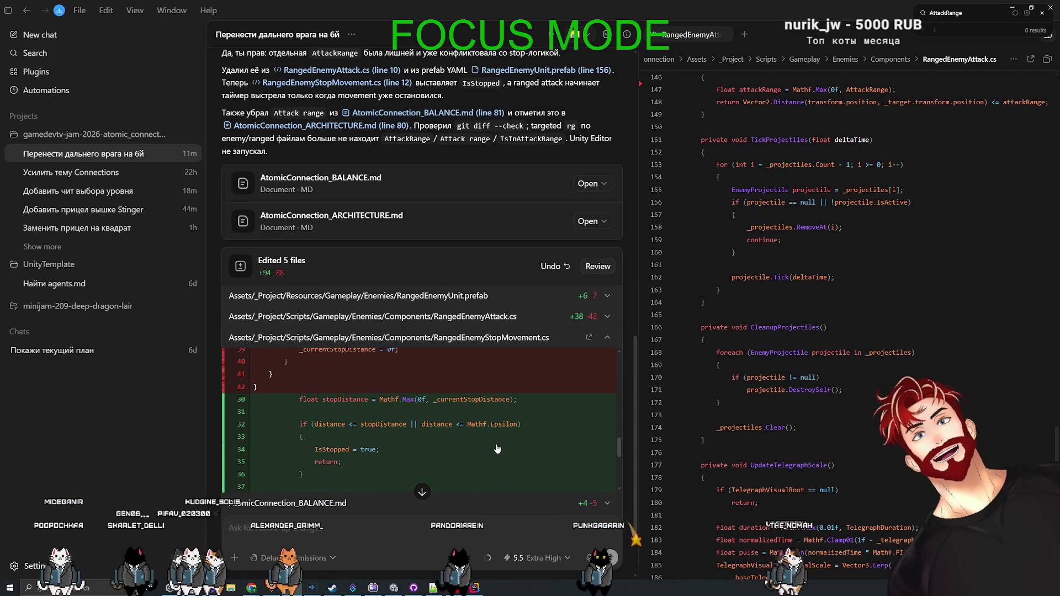
pyautogui.scroll(1, 482, 418)
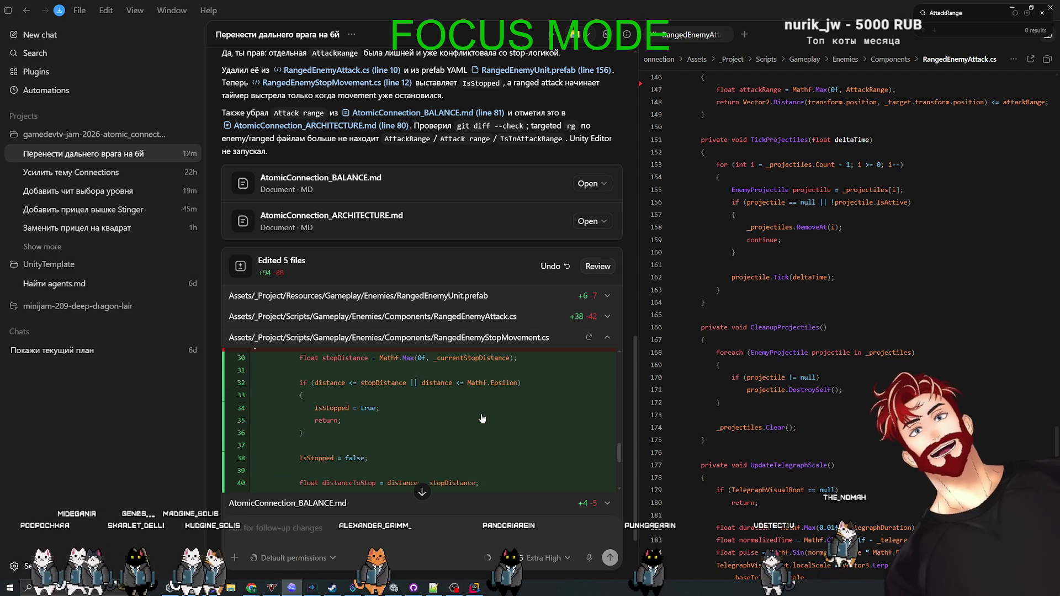
pyautogui.scroll(3, 444, 409)
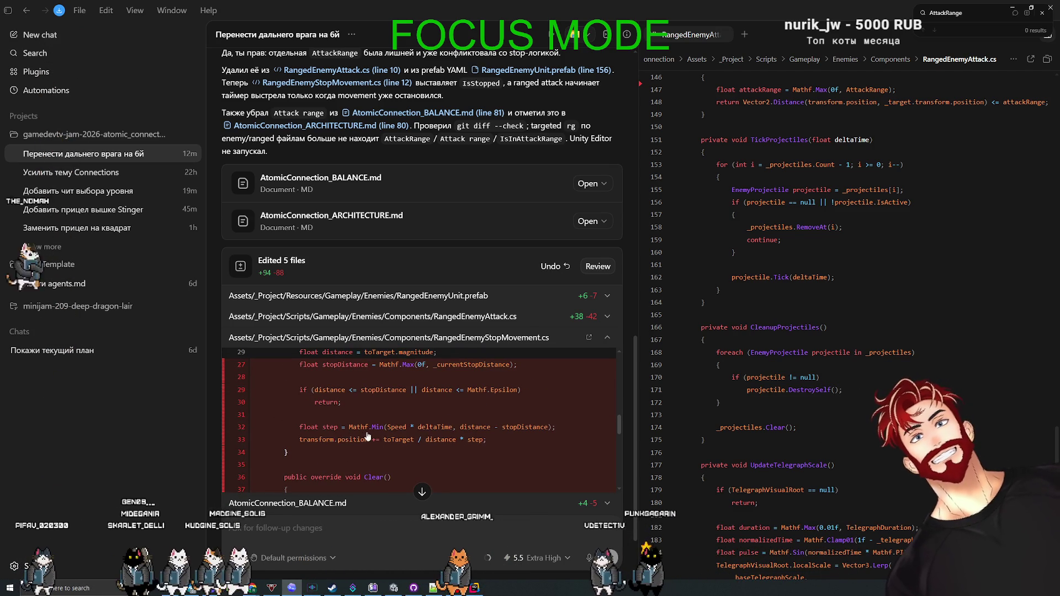
pyautogui.scroll(1, 472, 439)
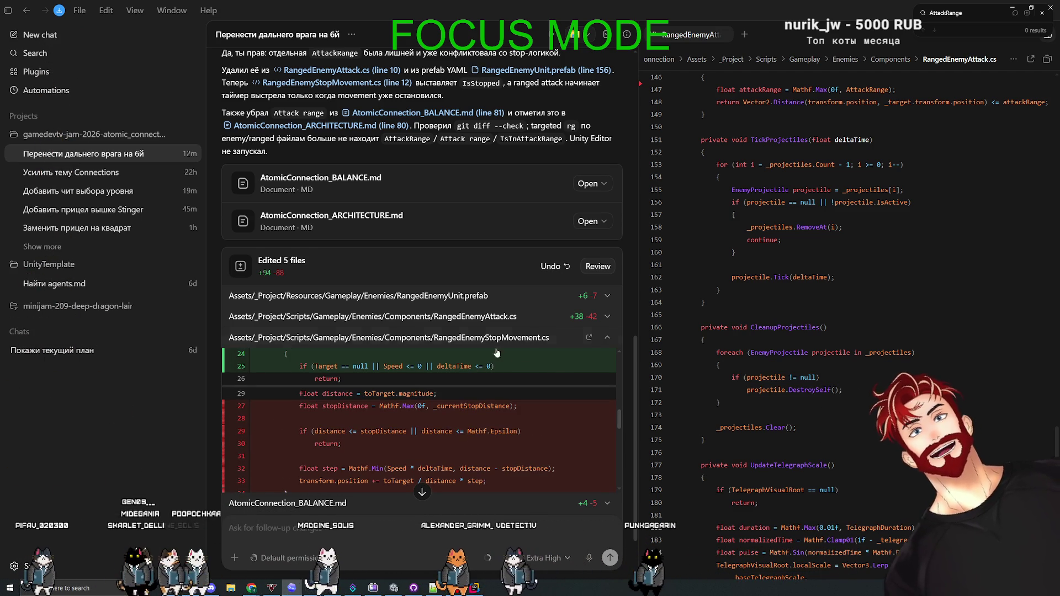
pyautogui.click(503, 358)
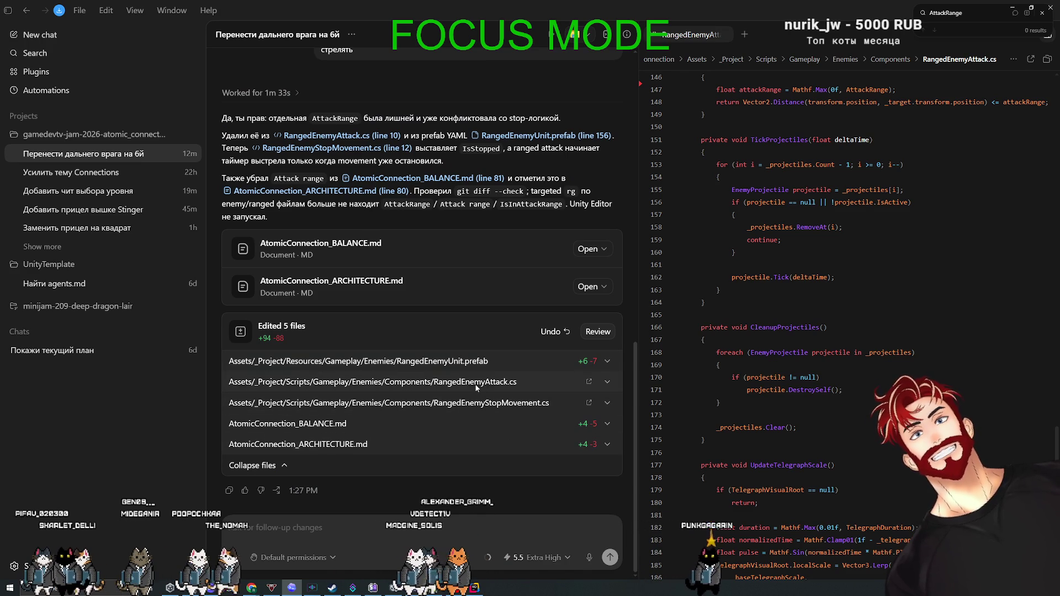
# - Read through the RangedEnemyAttack.cs diff, collapse it, and bring Unity to the front
pyautogui.click(476, 382)
pyautogui.scroll(-2, 489, 384)
pyautogui.scroll(-5, 502, 379)
pyautogui.scroll(-3, 502, 379)
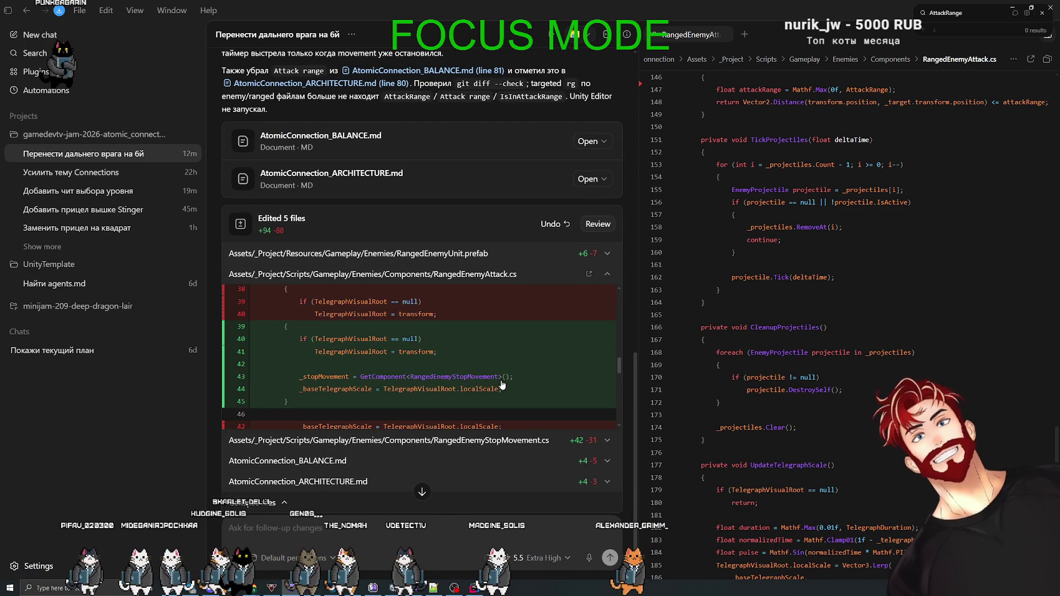
pyautogui.scroll(-3, 502, 385)
pyautogui.scroll(3, 502, 385)
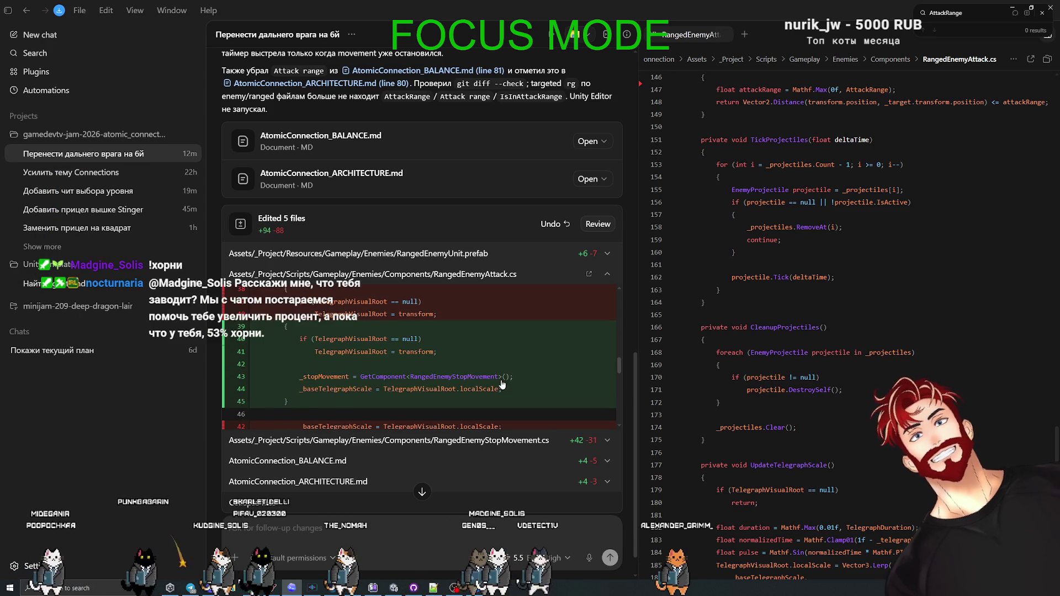
pyautogui.scroll(-10, 502, 385)
pyautogui.scroll(-1, 502, 385)
pyautogui.scroll(15, 502, 383)
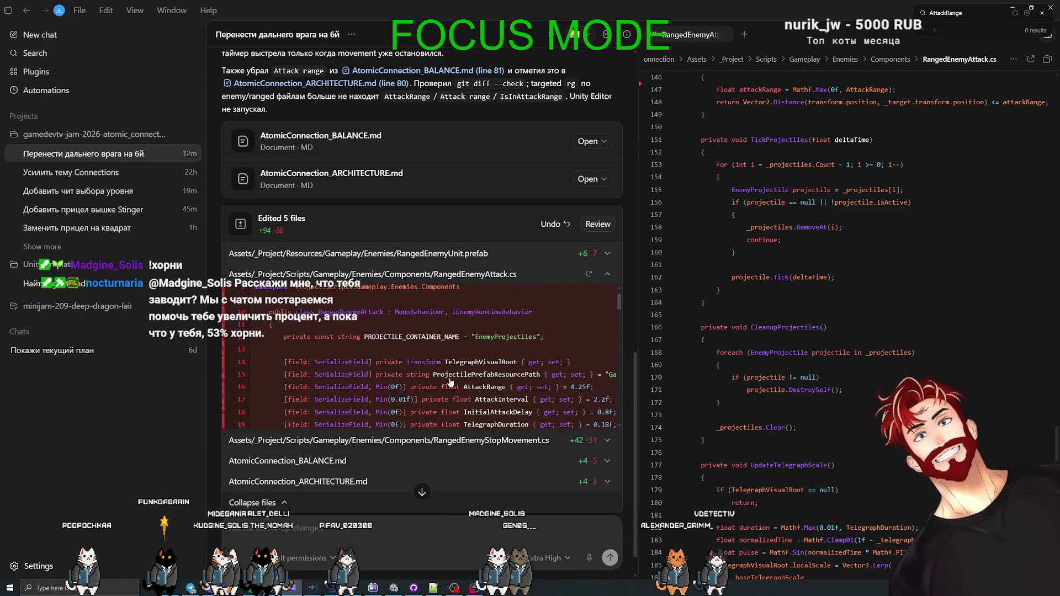
pyautogui.click(416, 277)
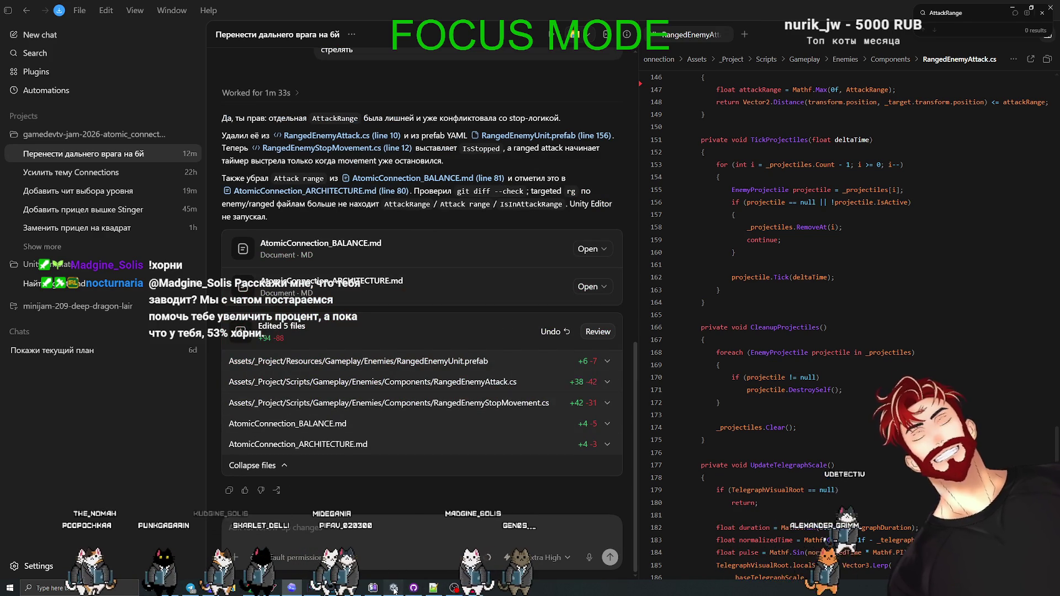
pyautogui.click(413, 589)
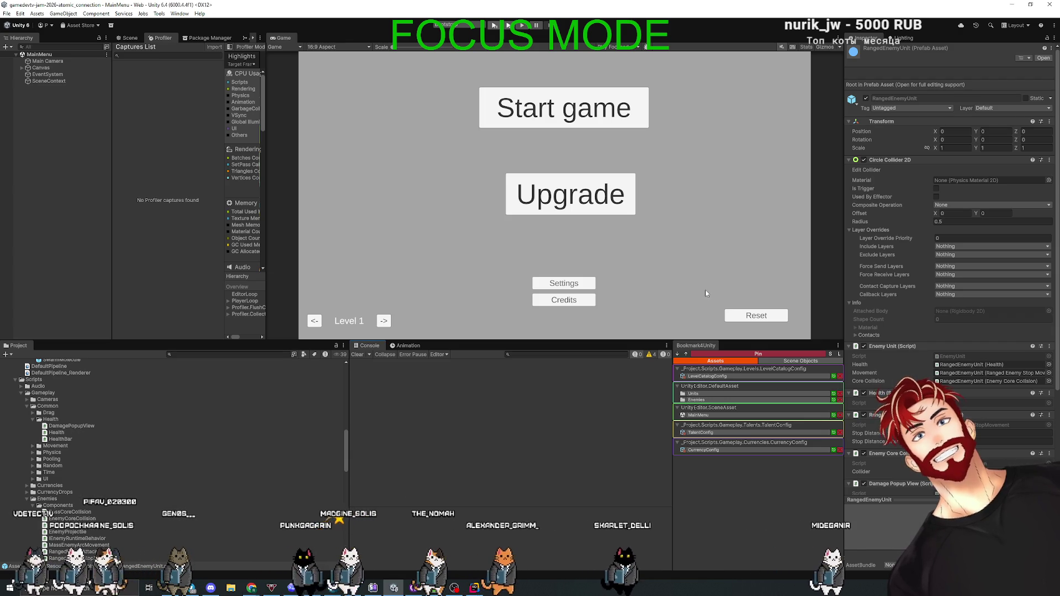
# - Play from the main menu into gameplay, check FPS in the Stats overlay, then stop Play mode
pyautogui.click(489, 26)
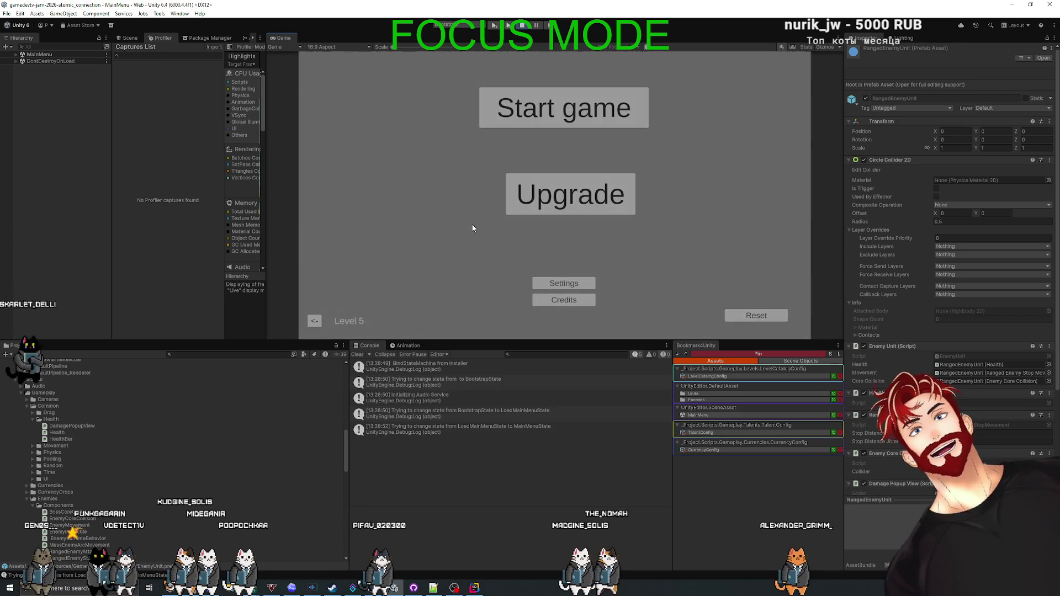
pyautogui.click(513, 118)
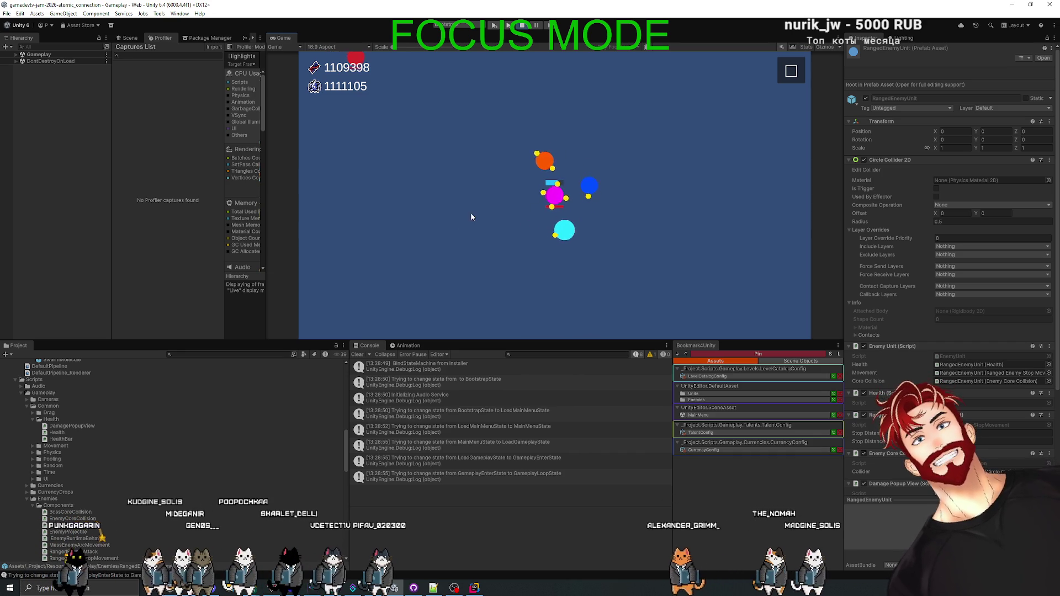
pyautogui.click(806, 47)
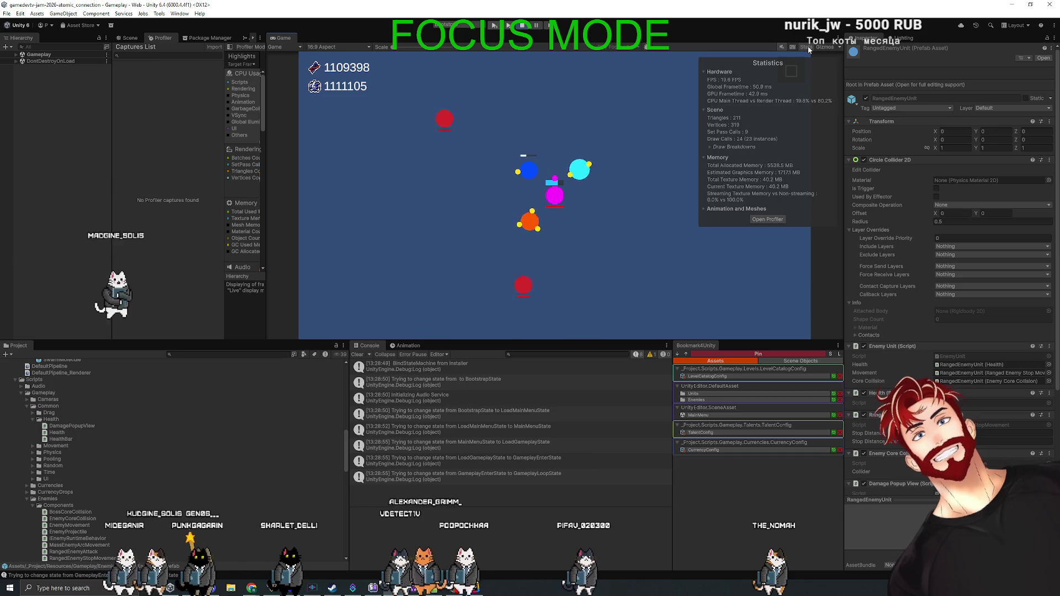
pyautogui.click(808, 47)
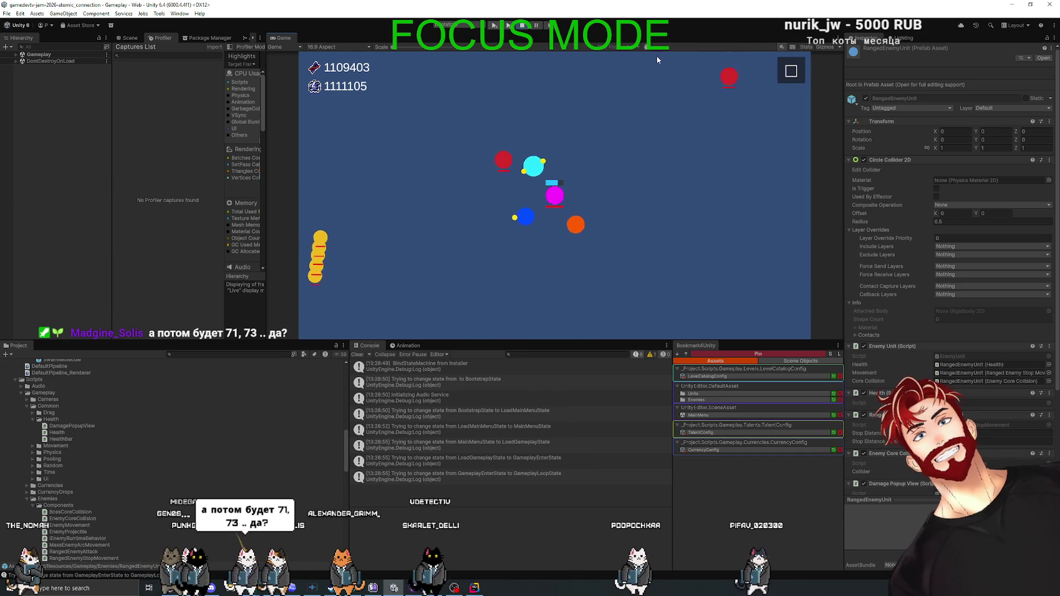
pyautogui.click(521, 29)
pyautogui.press('super+Tab')
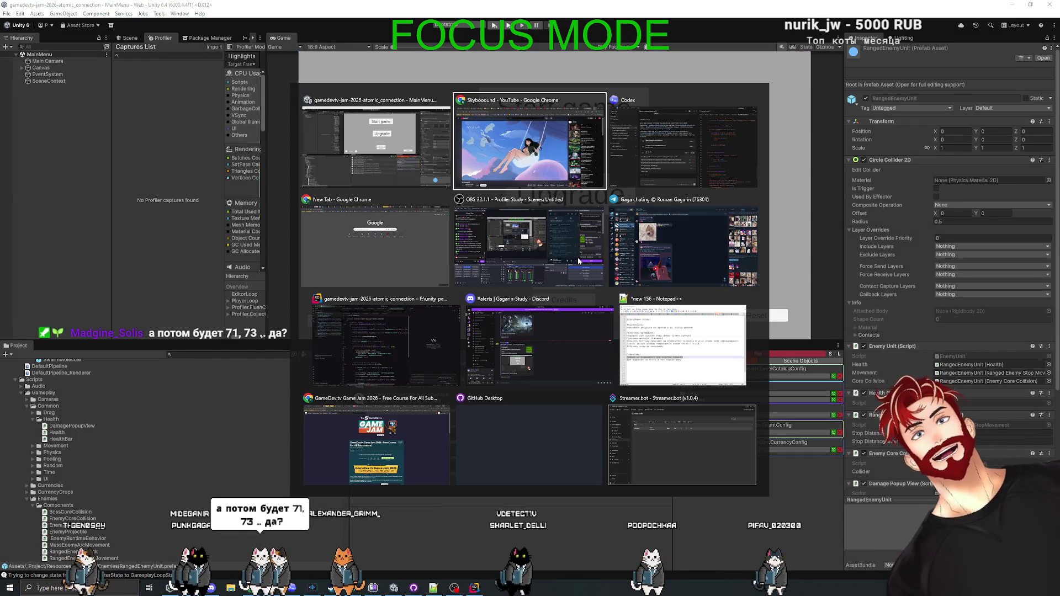
# - Send Codex the FPS-drop question and skim the RangedEnemyStopMovement.cs diff
pyautogui.press('Return')
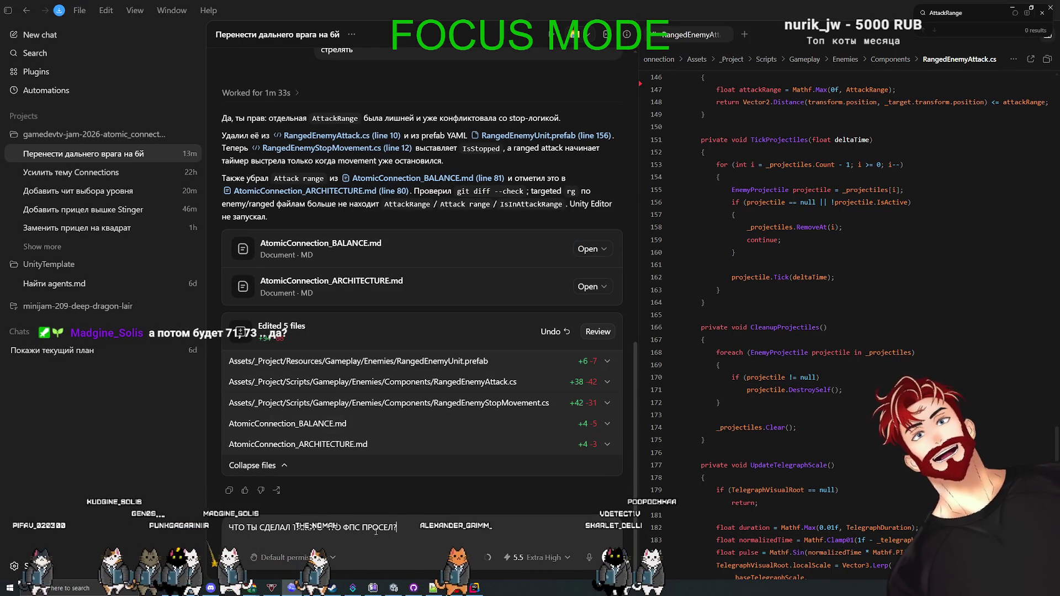
pyautogui.press('Return')
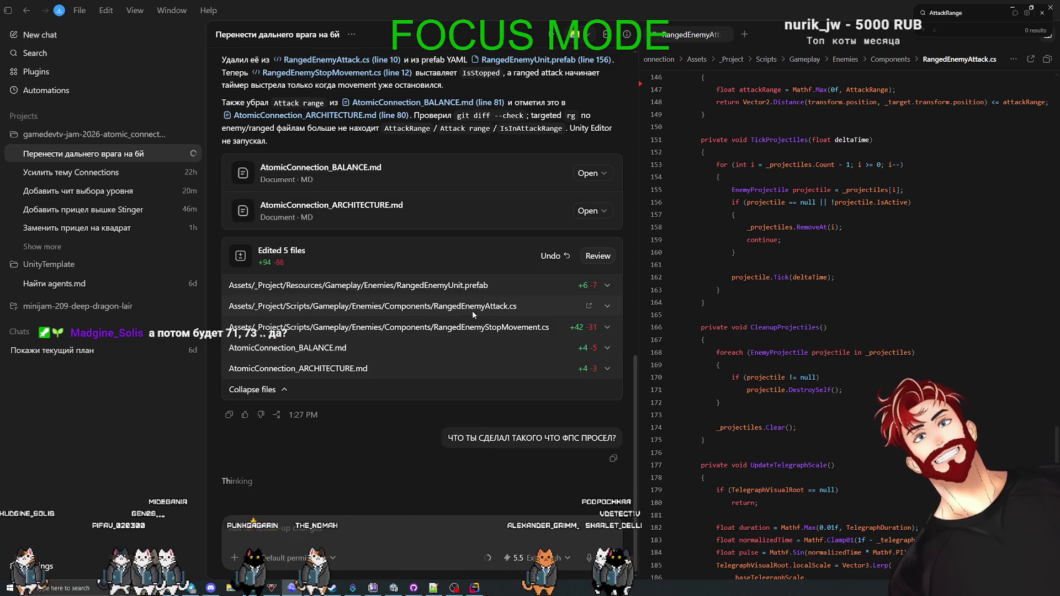
pyautogui.click(459, 327)
pyautogui.scroll(-2, 448, 368)
pyautogui.scroll(5, 464, 373)
pyautogui.scroll(-4, 455, 331)
pyautogui.click(428, 269)
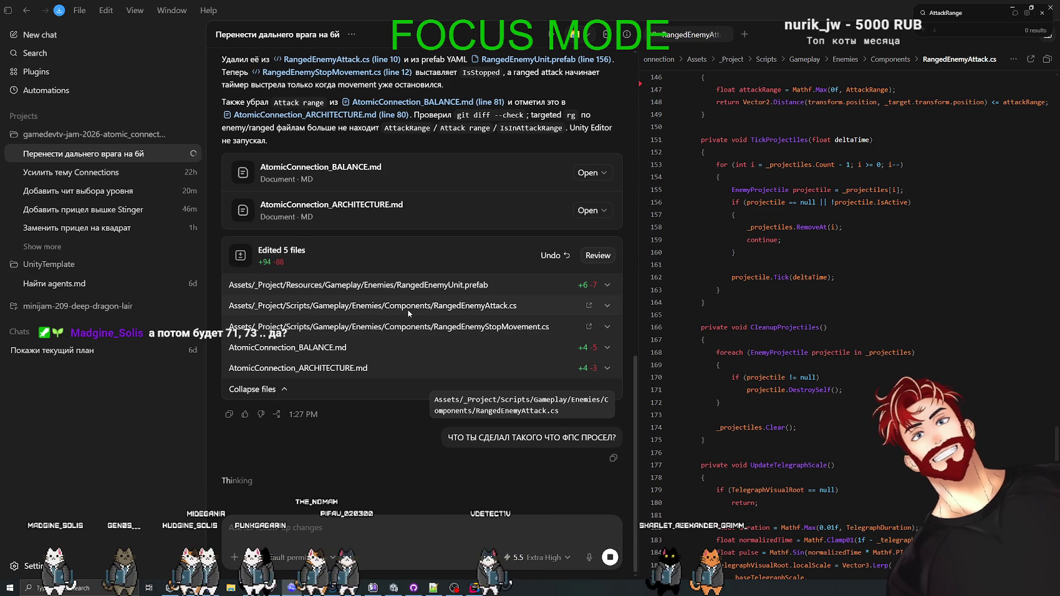
# - Reread the RangedEnemyStopMovement.cs diff, fold it away, and move on to GitHub Desktop
pyautogui.click(425, 326)
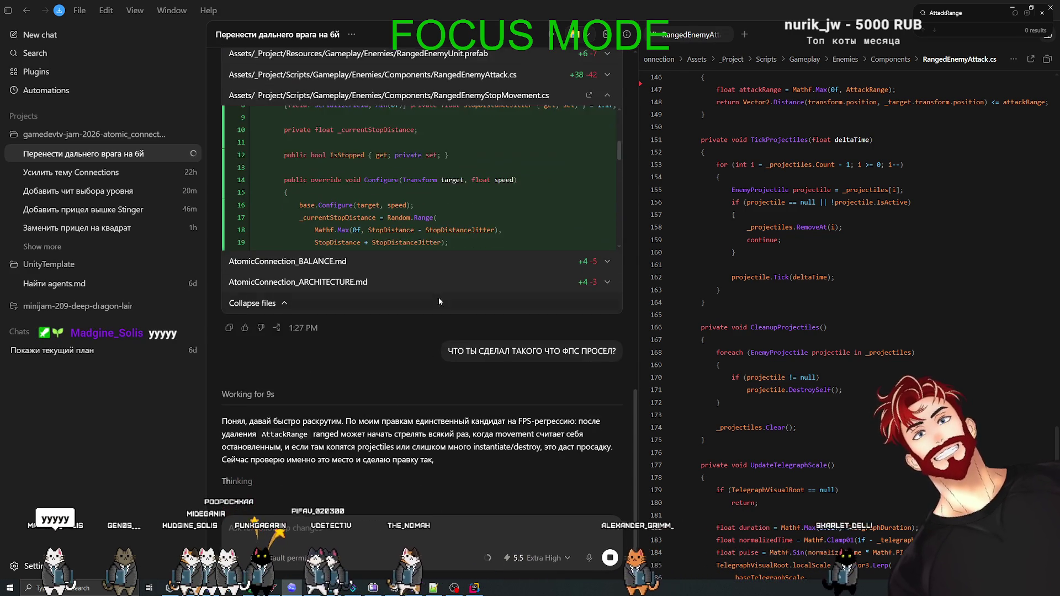
pyautogui.scroll(2, 410, 431)
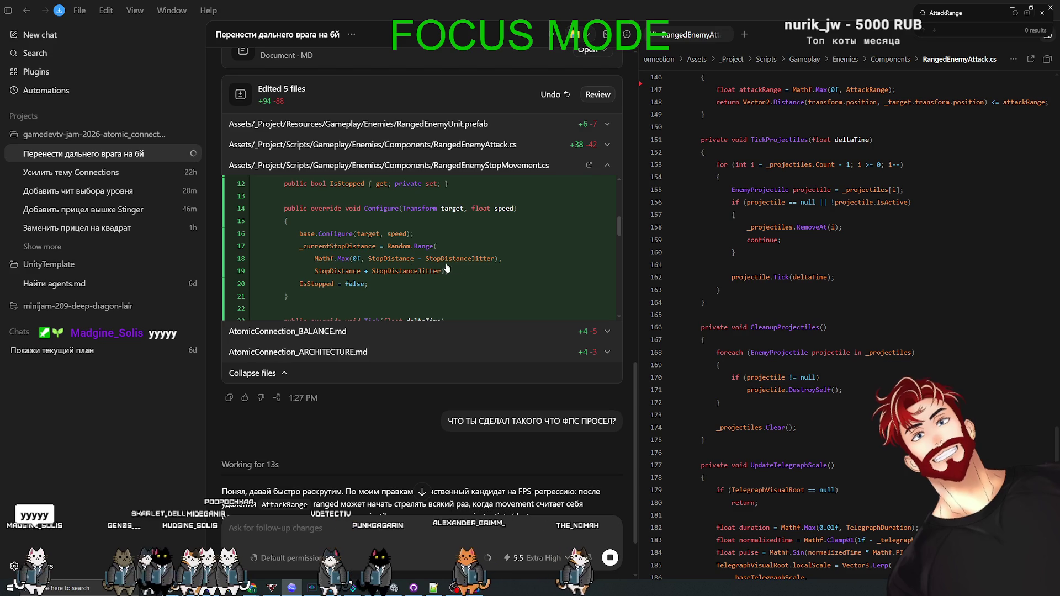
pyautogui.scroll(-5, 430, 266)
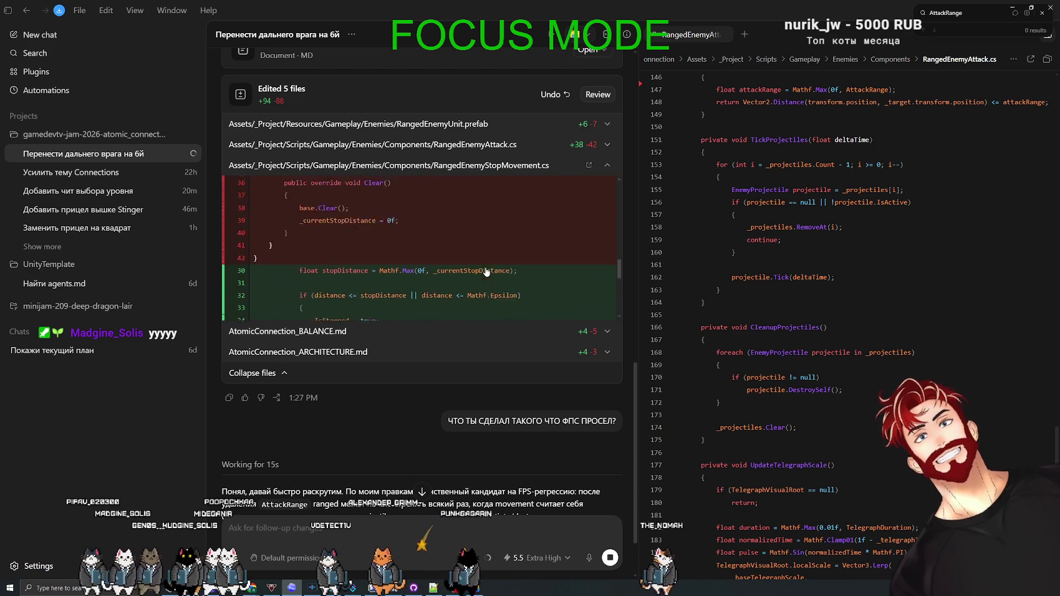
pyautogui.scroll(3, 415, 265)
pyautogui.scroll(-4, 437, 273)
pyautogui.scroll(-3, 450, 281)
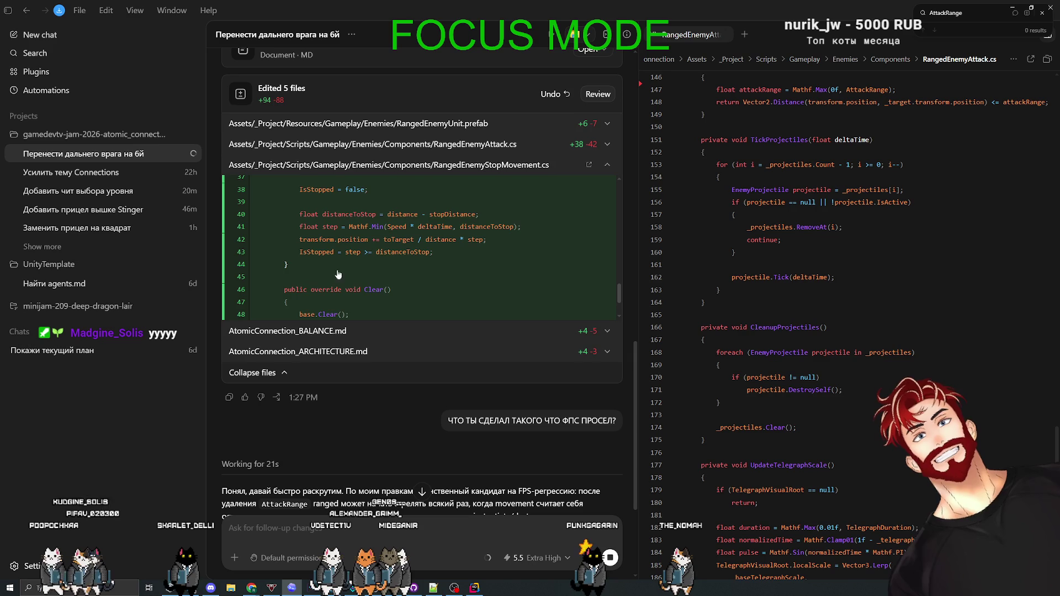
pyautogui.click(396, 166)
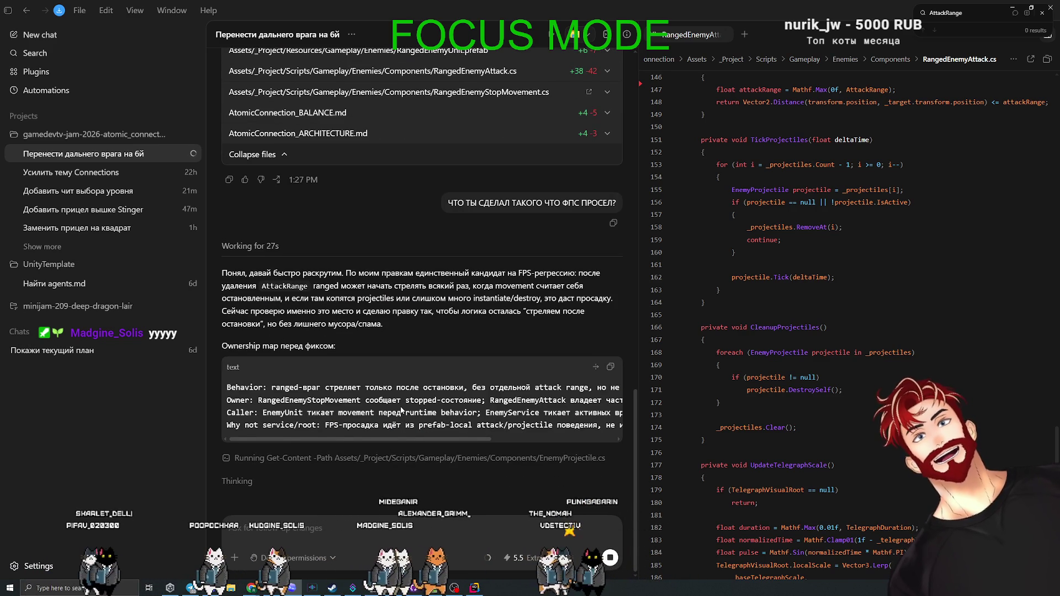
pyautogui.hotkey('alt', 'Tab')
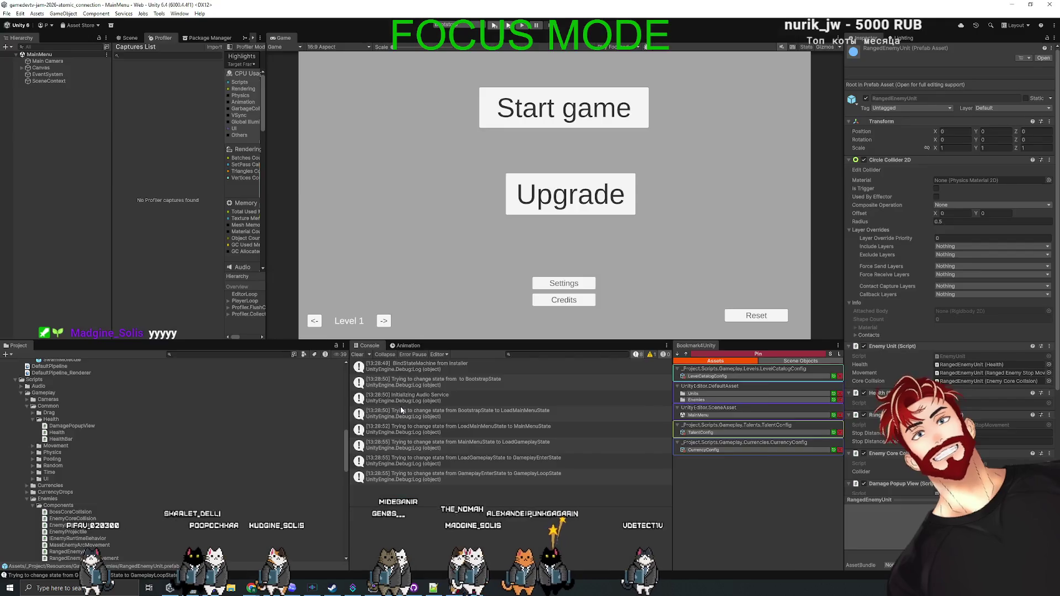
pyautogui.hotkey('alt', 'Tab')
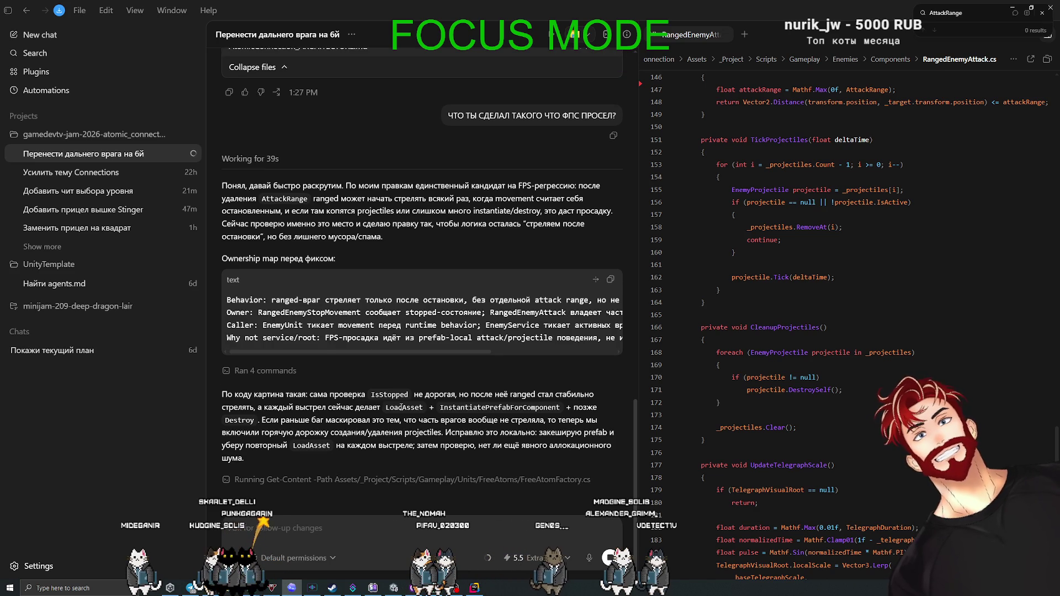
pyautogui.hotkey('alt', 'Tab')
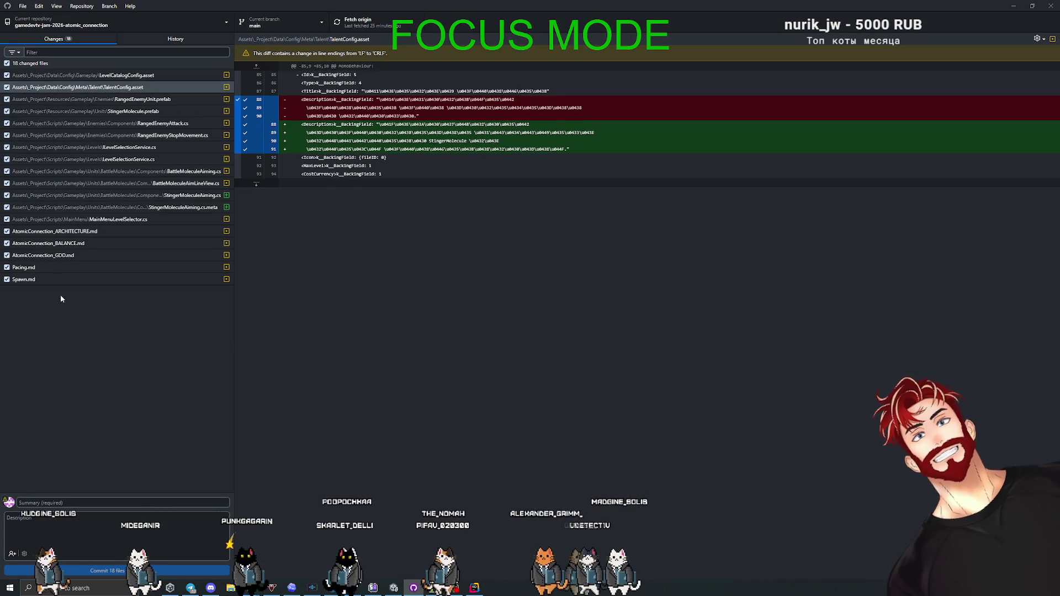
# - View the LevelCatalogConfig.asset, RangedEnemyAttack.cs, ILevelSelectionService.cs and LevelSelectionService.cs diffs
pyautogui.click(113, 76)
pyautogui.click(119, 111)
pyautogui.click(127, 122)
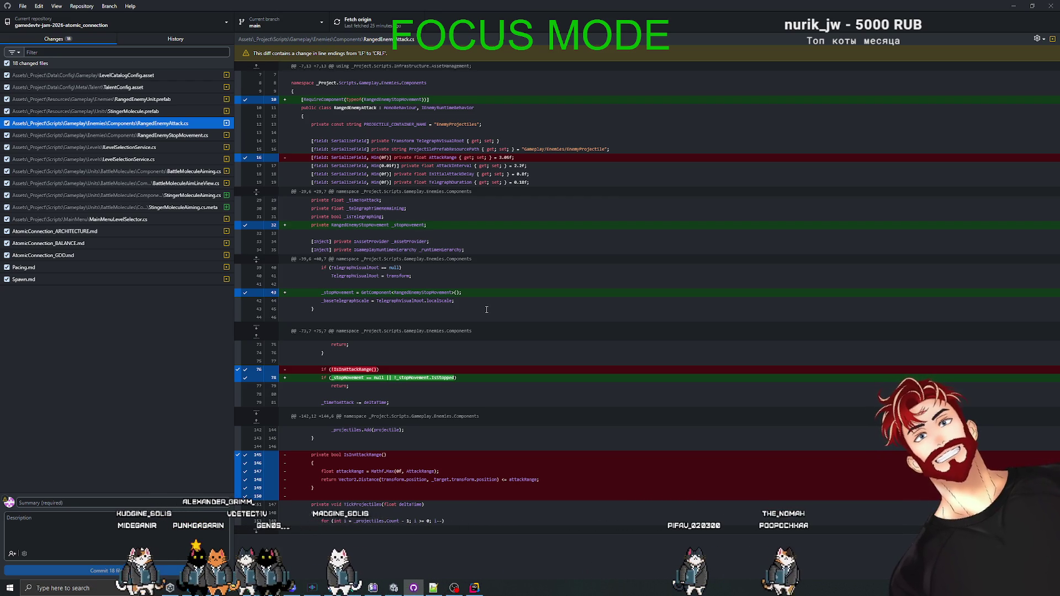
pyautogui.click(147, 147)
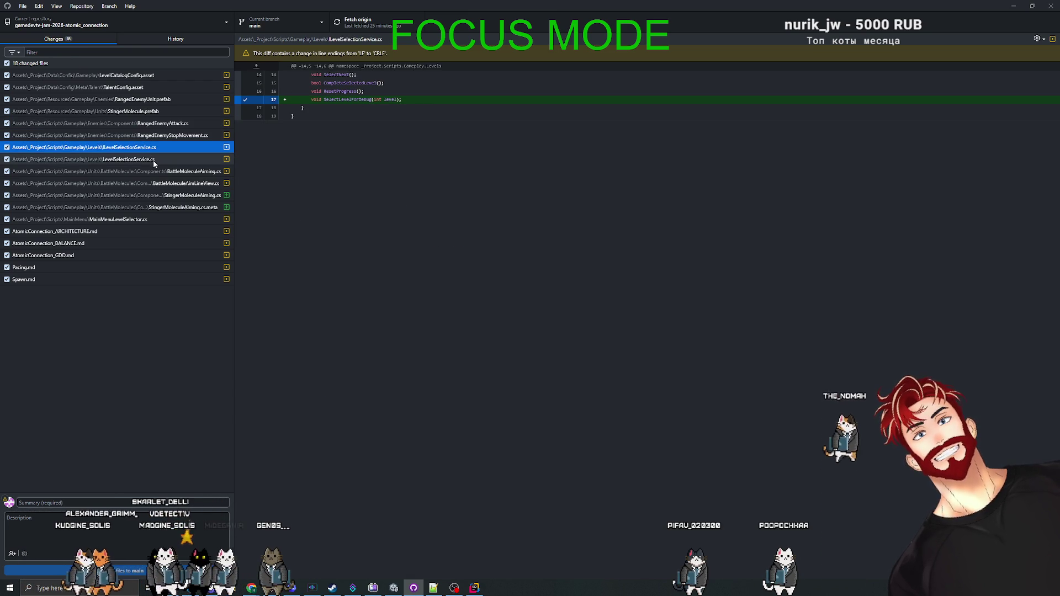
pyautogui.click(154, 160)
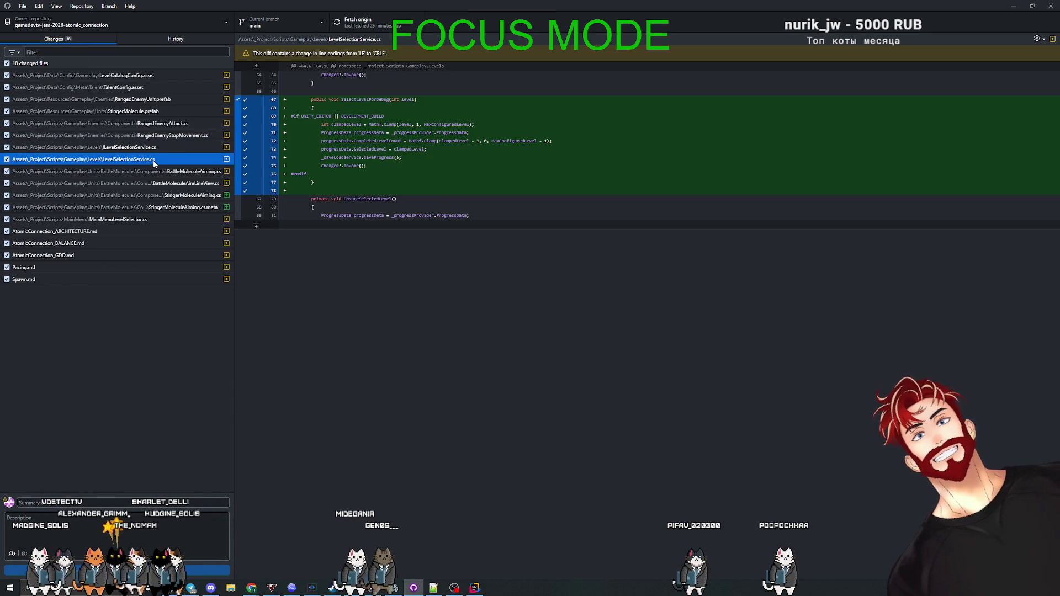
# - Inspect the aiming script diffs, ending on the new StingerMoleculeAiming.cs, then return to Codex
pyautogui.click(157, 171)
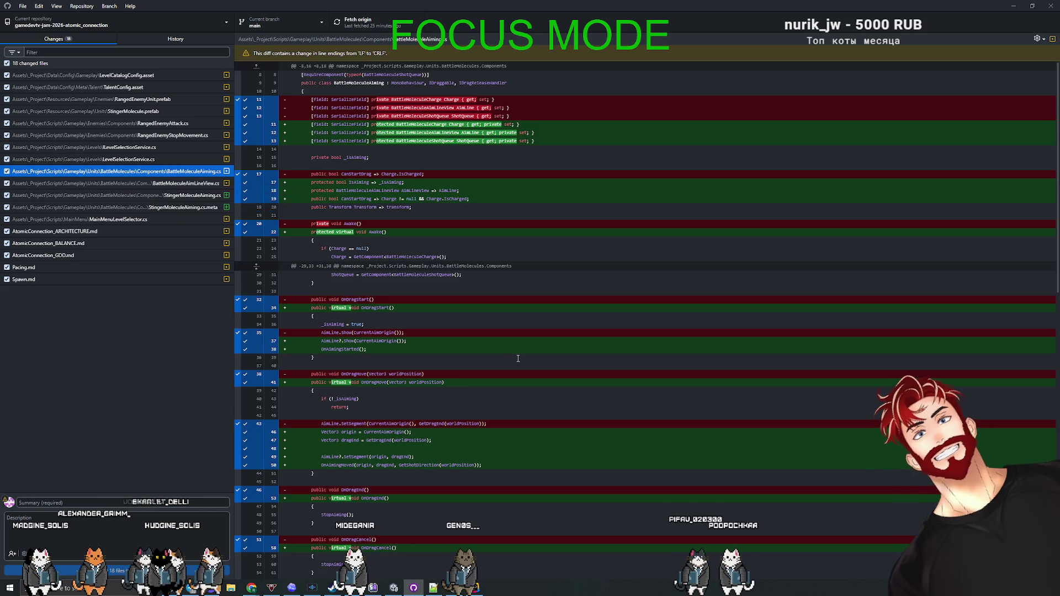
pyautogui.scroll(-3, 517, 359)
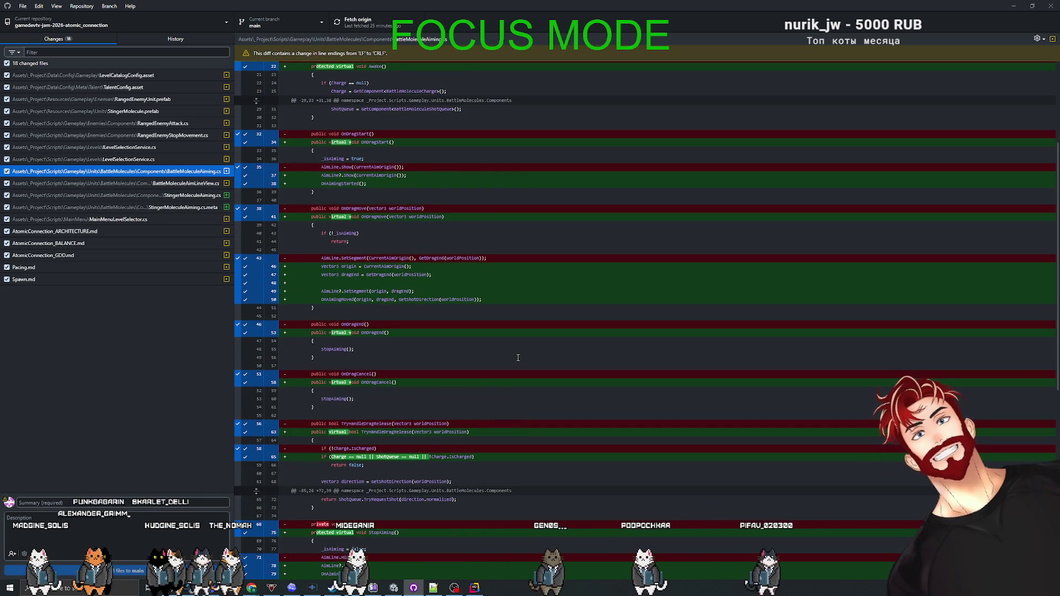
pyautogui.scroll(3, 518, 358)
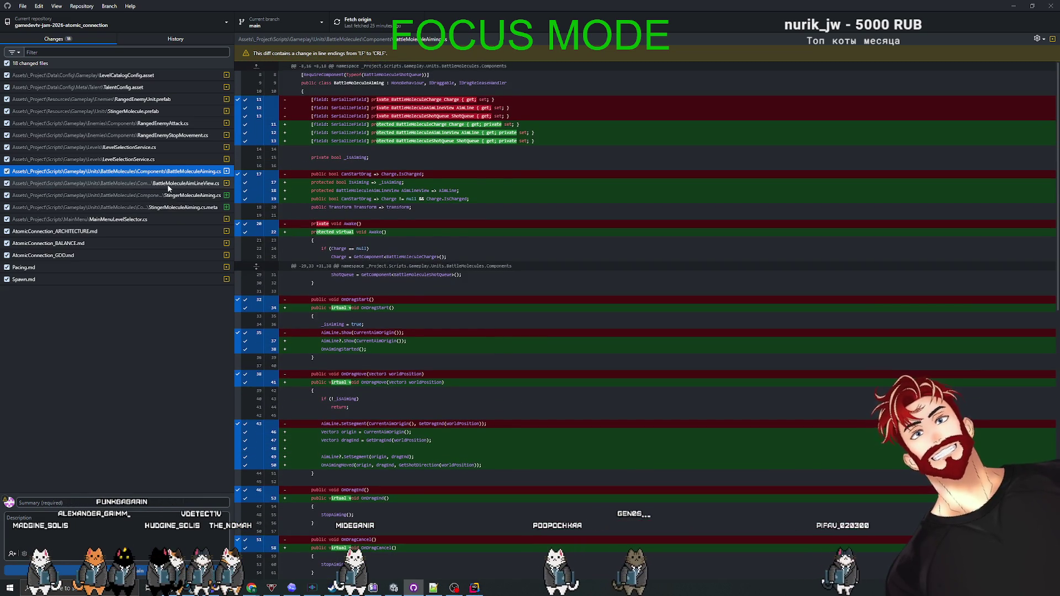
pyautogui.click(170, 185)
pyautogui.click(173, 196)
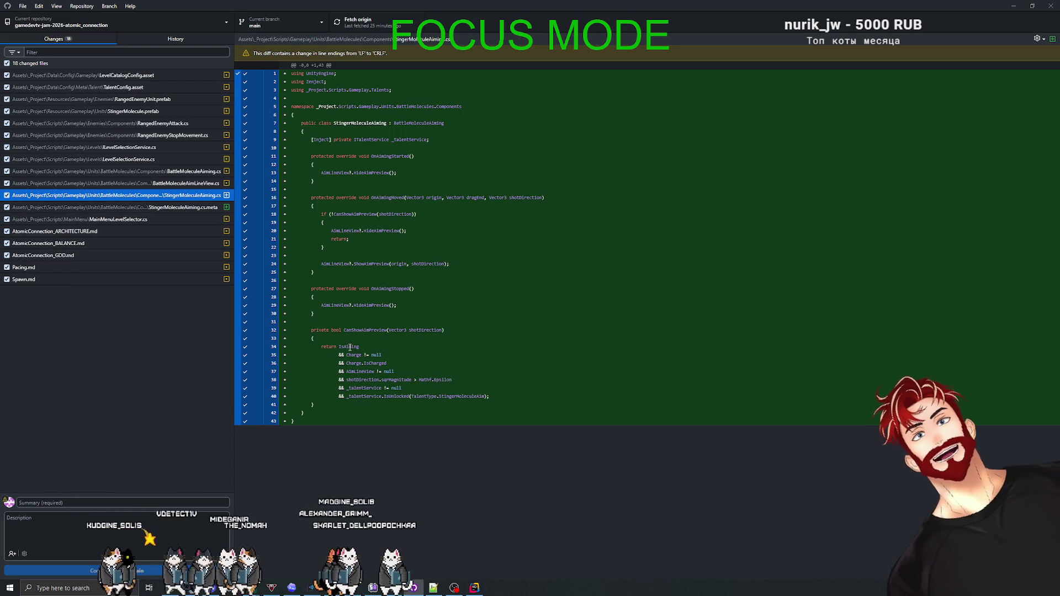
pyautogui.click(521, 469)
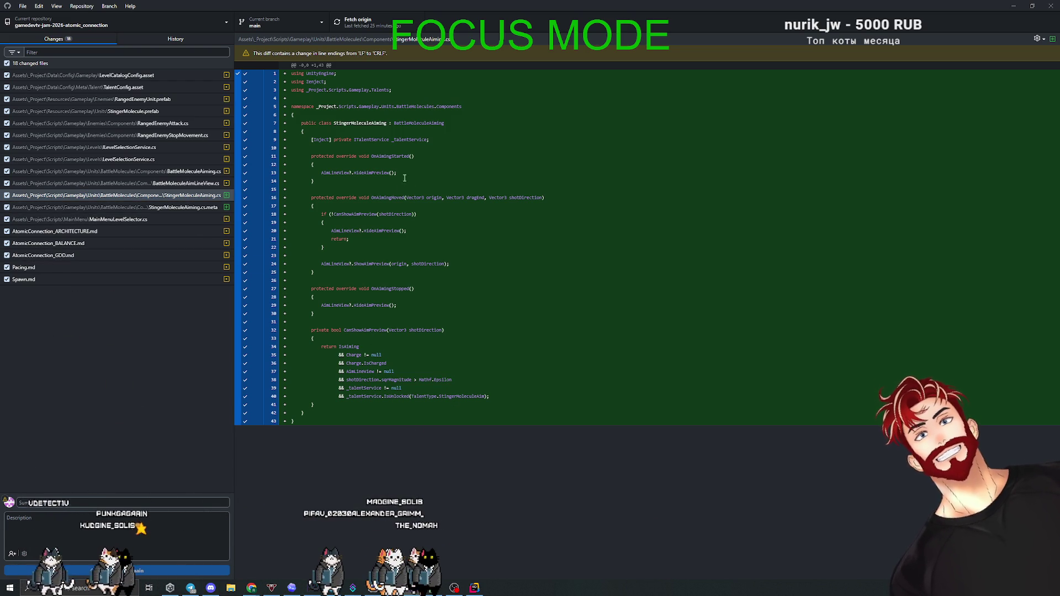
pyautogui.hotkey('alt', 'Tab')
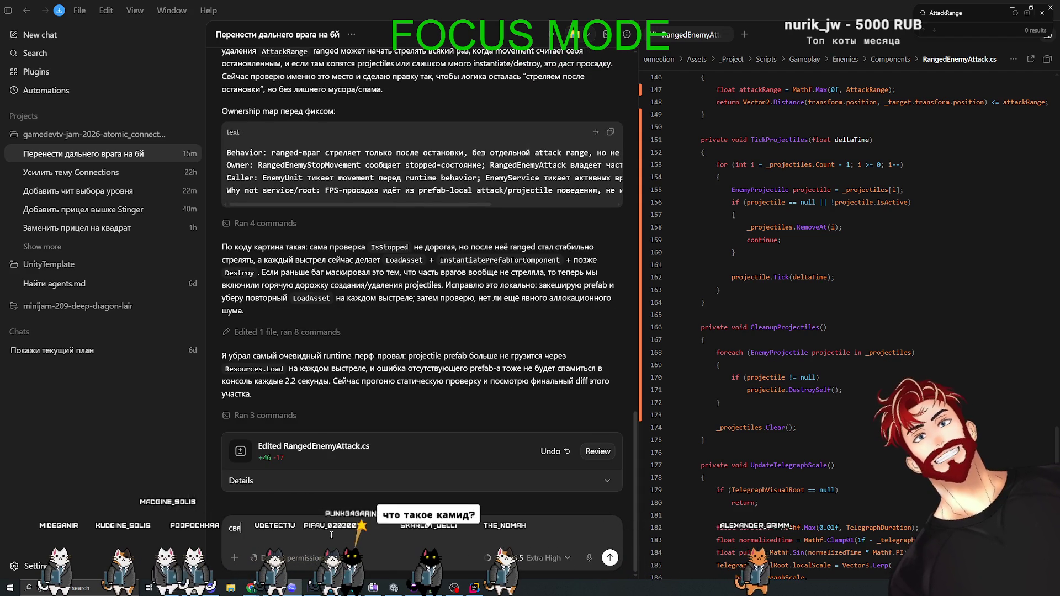
# - Send Codex the follow-up 'дроп фпс заметен уже на старте до выстрела'
pyautogui.write('дроп ф')
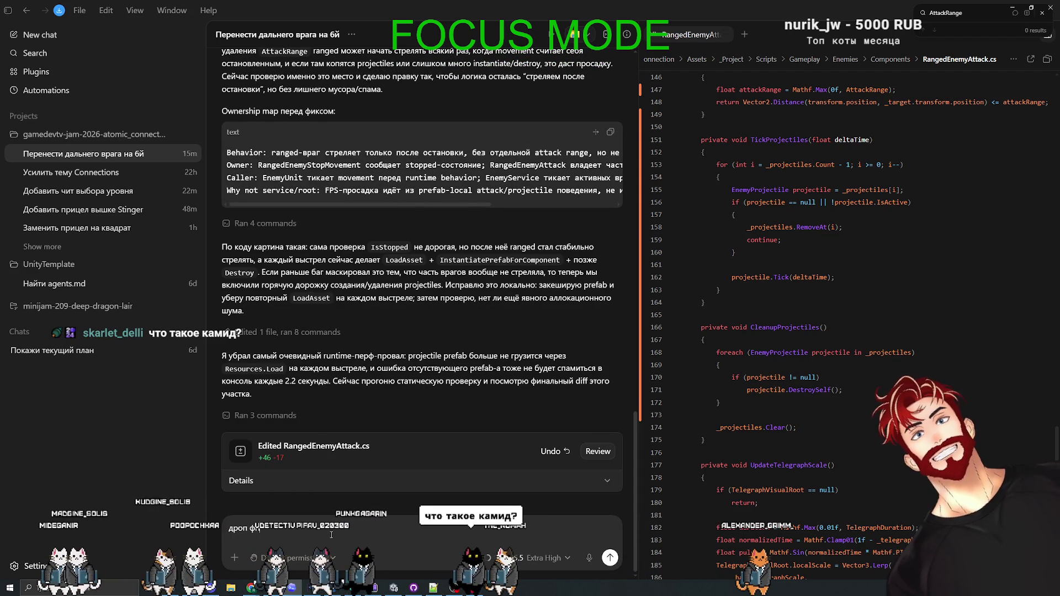
pyautogui.write('пс заметен уже н')
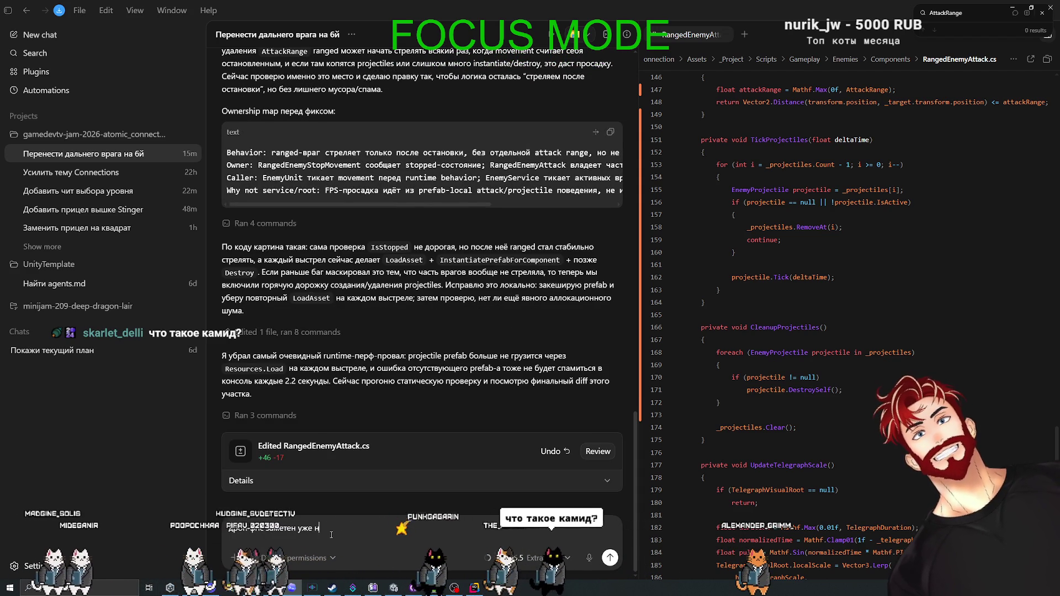
pyautogui.write('а старте до выстрела')
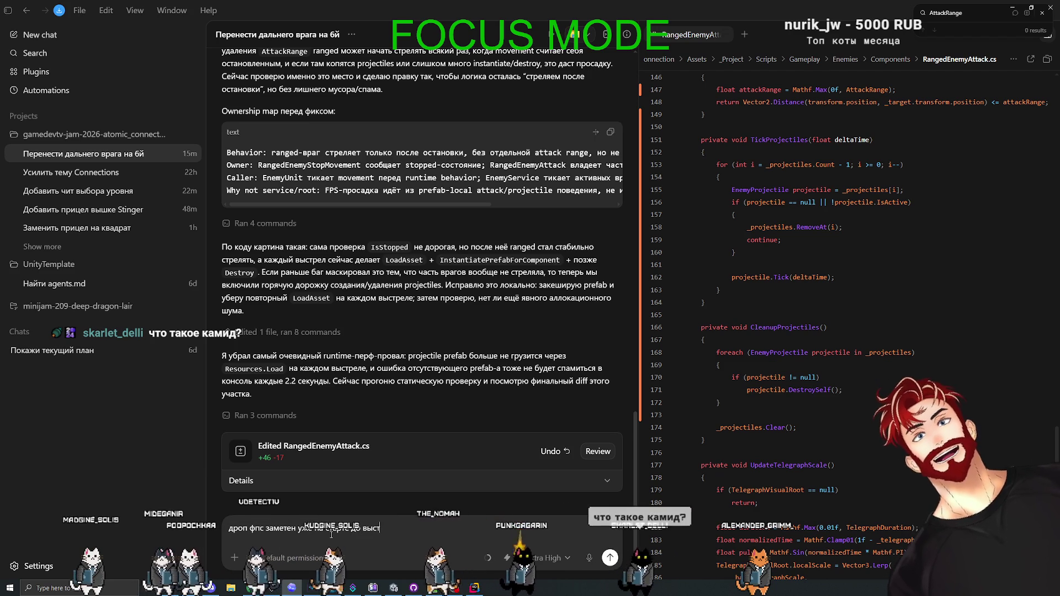
pyautogui.press('Return')
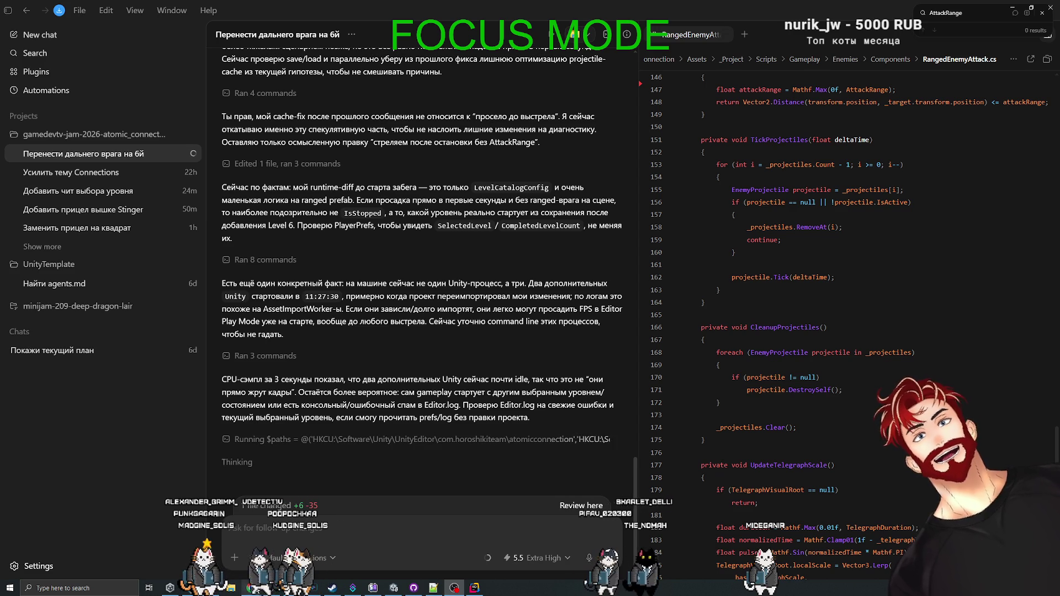
# - Bring up Chrome showing the Miro Games board
pyautogui.moveTo(256, 590)
pyautogui.click(341, 553)
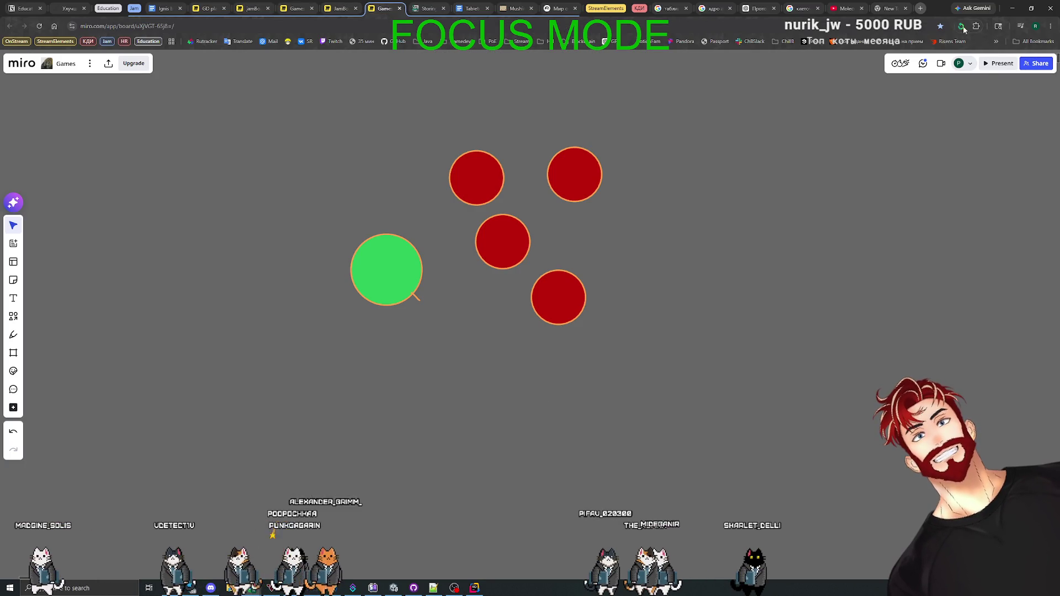
pyautogui.click(961, 26)
pyautogui.click(622, 301)
# - Zoom around the board and box-select the first row of sticky notes
pyautogui.scroll(-5, 619, 301)
pyautogui.scroll(-10, 618, 300)
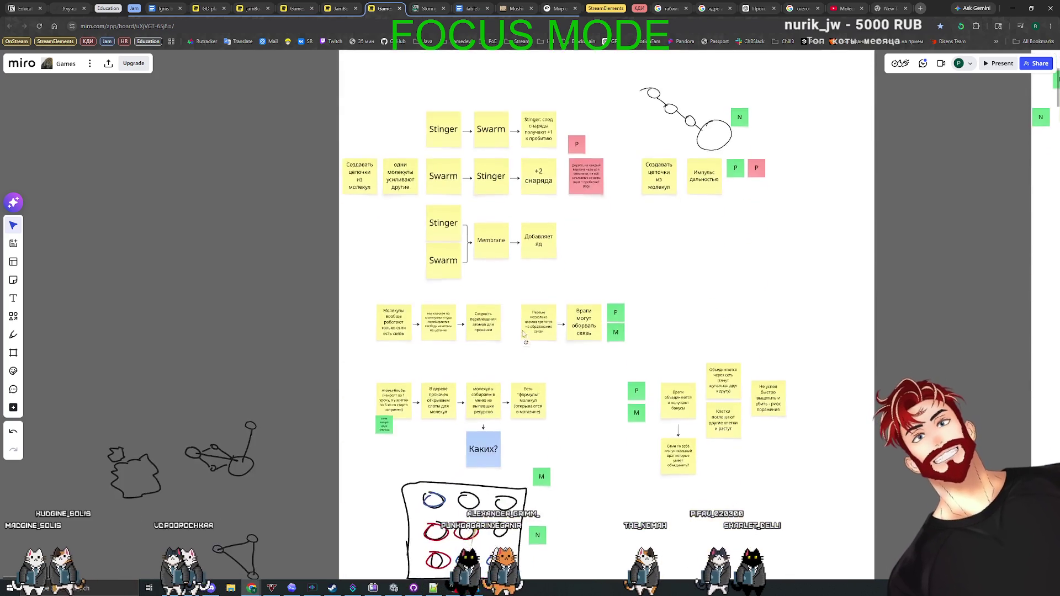
pyautogui.scroll(3, 497, 310)
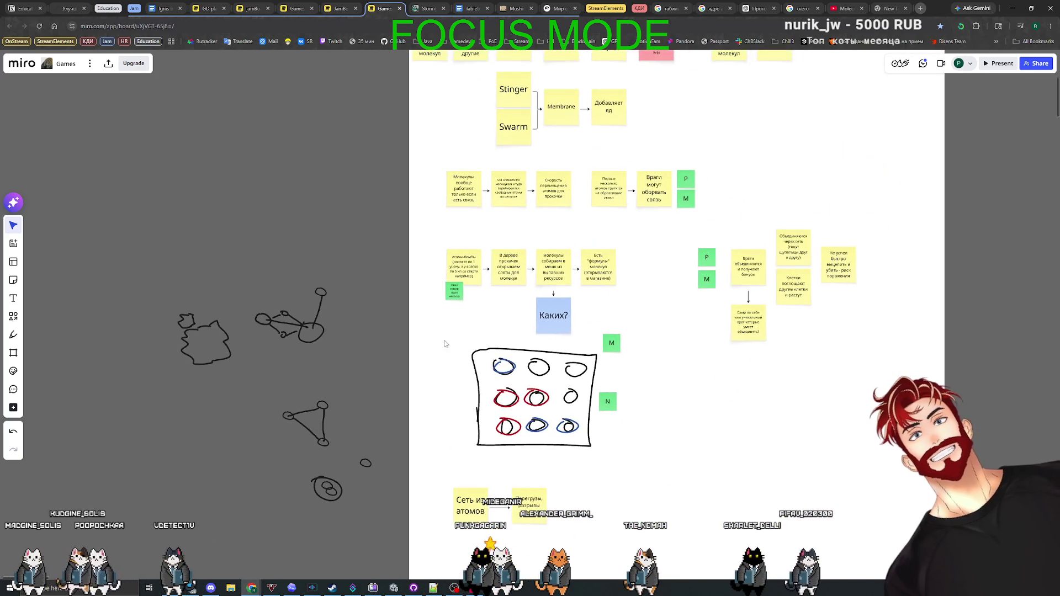
pyautogui.scroll(5, 525, 249)
pyautogui.scroll(-3, 624, 264)
pyautogui.moveTo(467, 182); pyautogui.dragTo(855, 268)
pyautogui.scroll(-3, 638, 331)
pyautogui.scroll(5, 630, 429)
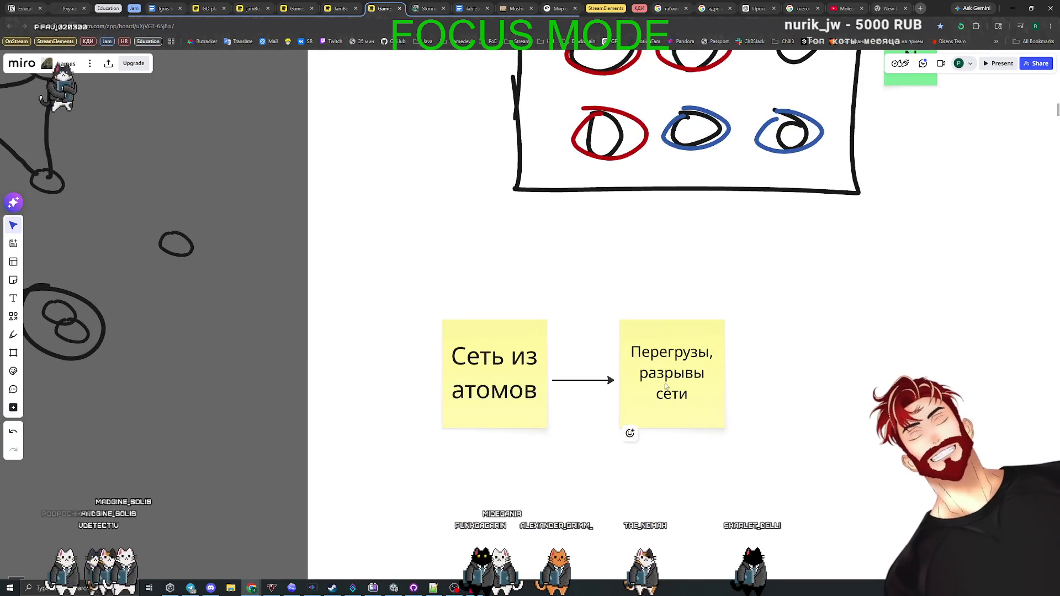
pyautogui.scroll(-5, 539, 348)
# - Pan to the lower notes, box-selecting the bottom notes and then the middle row
pyautogui.moveTo(750, 285); pyautogui.dragTo(607, 368)
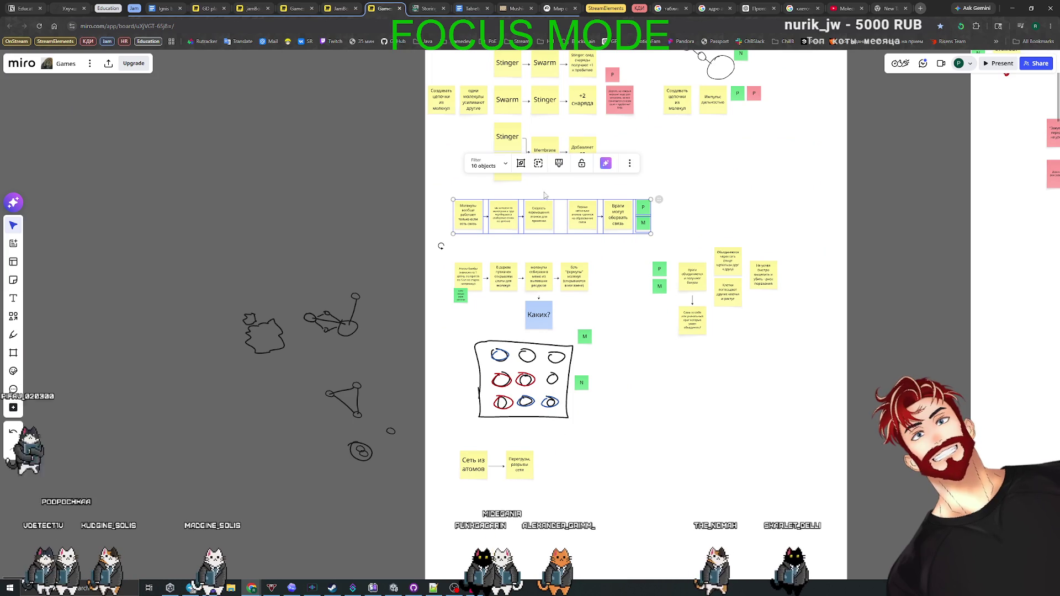
pyautogui.scroll(5, 469, 351)
pyautogui.scroll(3, 469, 351)
pyautogui.scroll(-8, 586, 389)
pyautogui.scroll(7, 697, 359)
pyautogui.moveTo(698, 347)
pyautogui.mouseDown()
pyautogui.moveTo(426, 492)
pyautogui.moveTo(426, 473)
pyautogui.mouseUp()
pyautogui.click(262, 422)
pyautogui.scroll(-5, 359, 351)
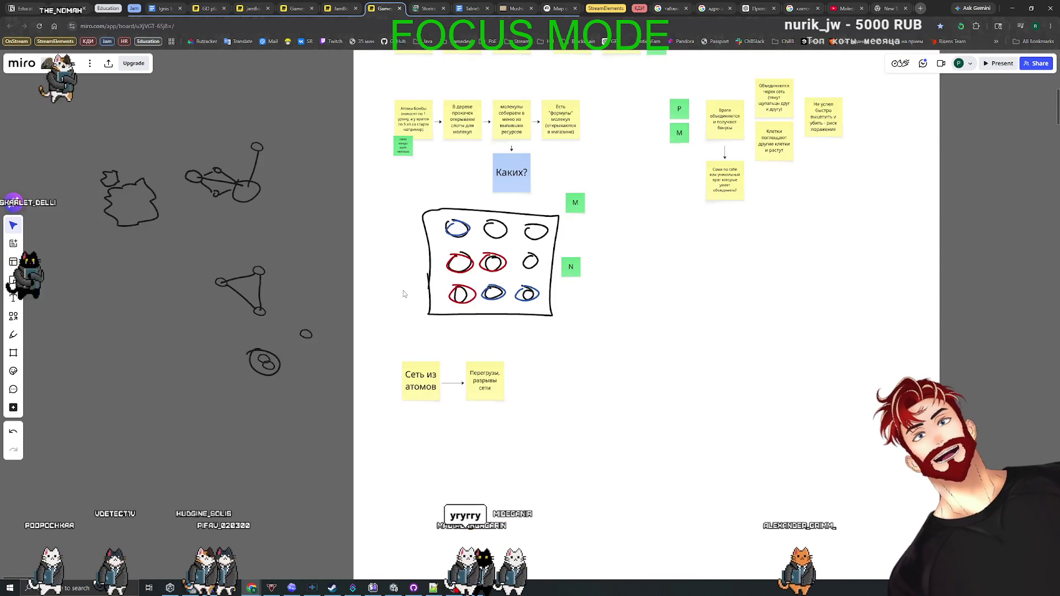
pyautogui.scroll(2, 676, 242)
pyautogui.moveTo(737, 210); pyautogui.dragTo(376, 281)
pyautogui.click(256, 286)
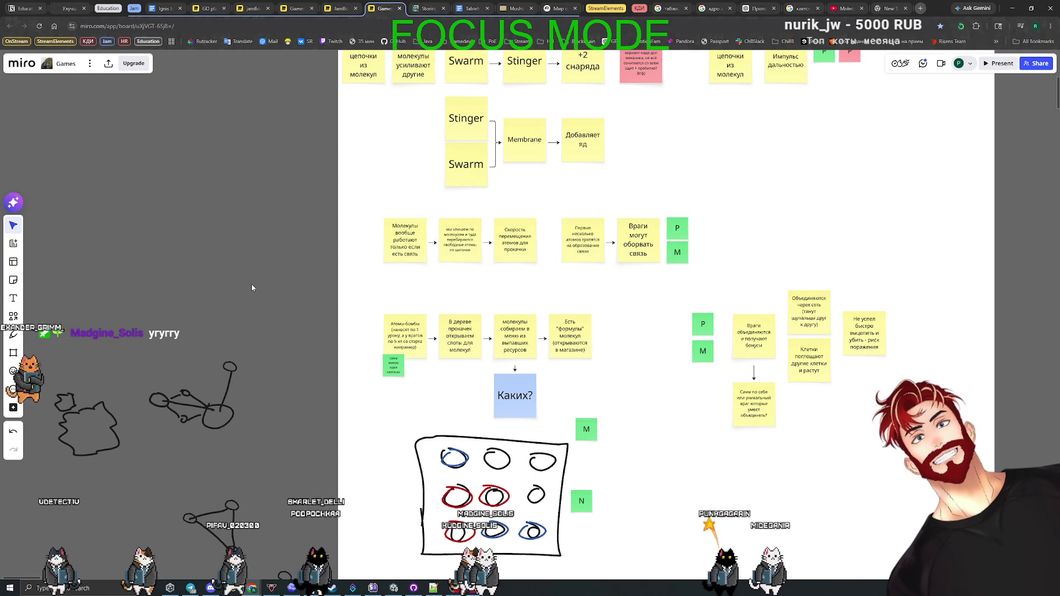
# - Pan right, select the sketches left of the frames, then return to Codex
pyautogui.scroll(-5, 265, 289)
pyautogui.scroll(1, 607, 298)
pyautogui.hscroll(1, 608, 298)
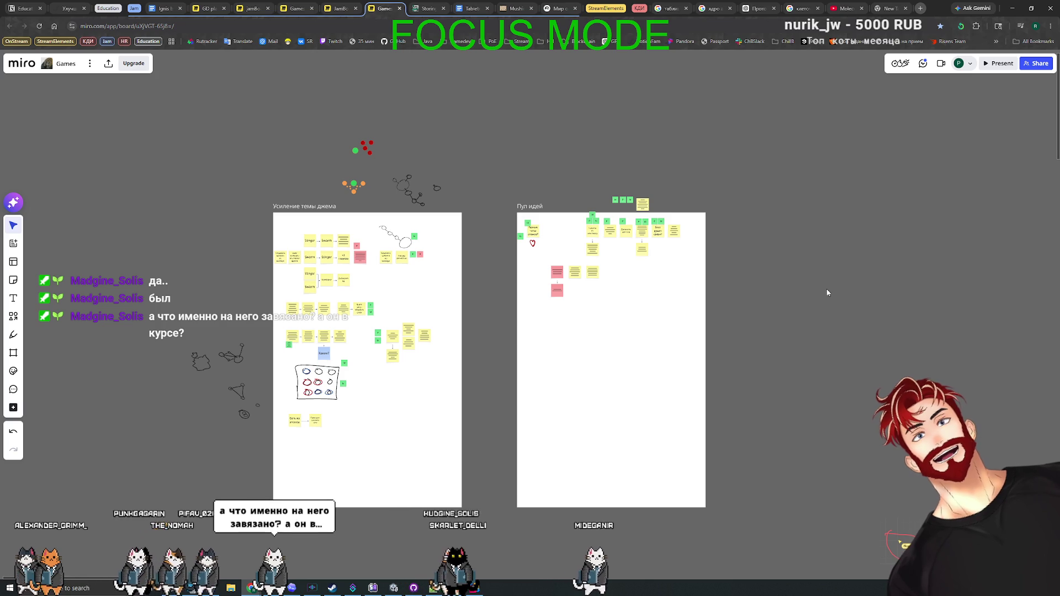
pyautogui.moveTo(163, 135); pyautogui.dragTo(263, 472)
pyautogui.moveTo(267, 435)
pyautogui.mouseDown()
pyautogui.moveTo(192, 322)
pyautogui.moveTo(268, 451)
pyautogui.mouseUp()
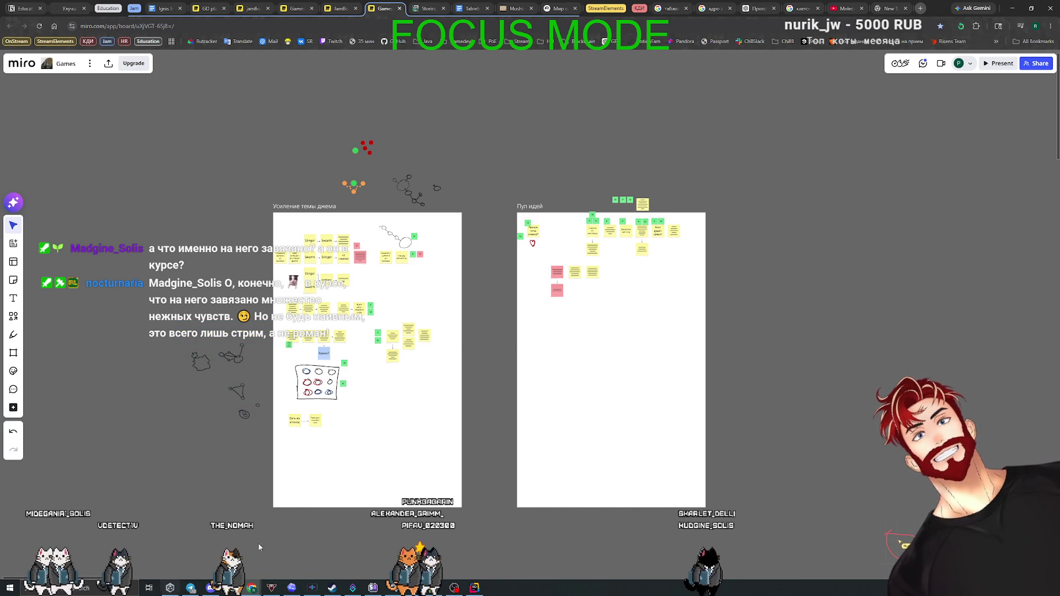
pyautogui.hotkey('alt', 'Tab')
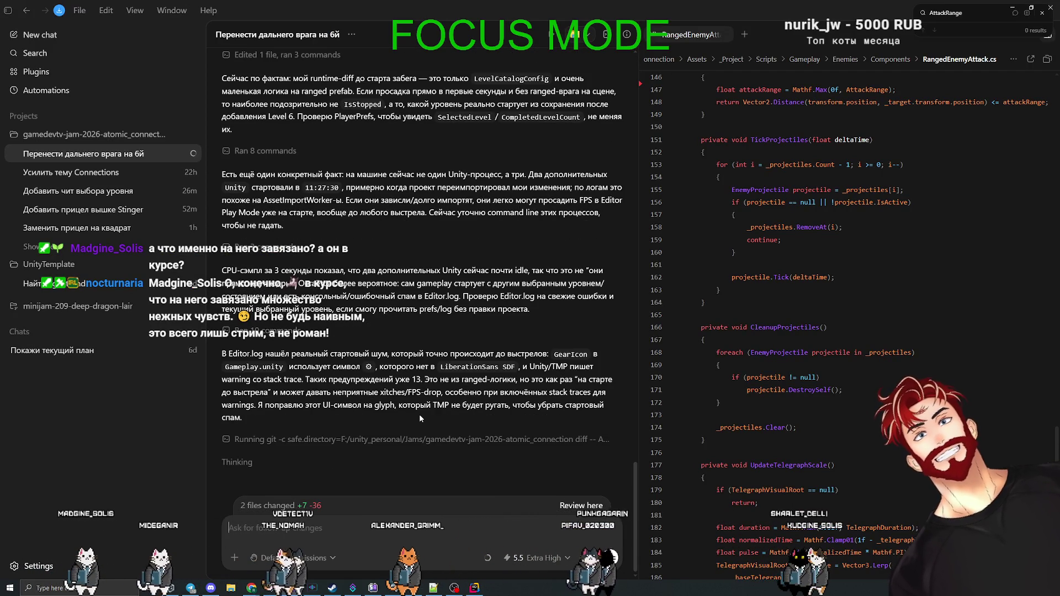
# - Scroll through Codex's latest reply to the end, then bring Unity to the front
pyautogui.scroll(2, 426, 417)
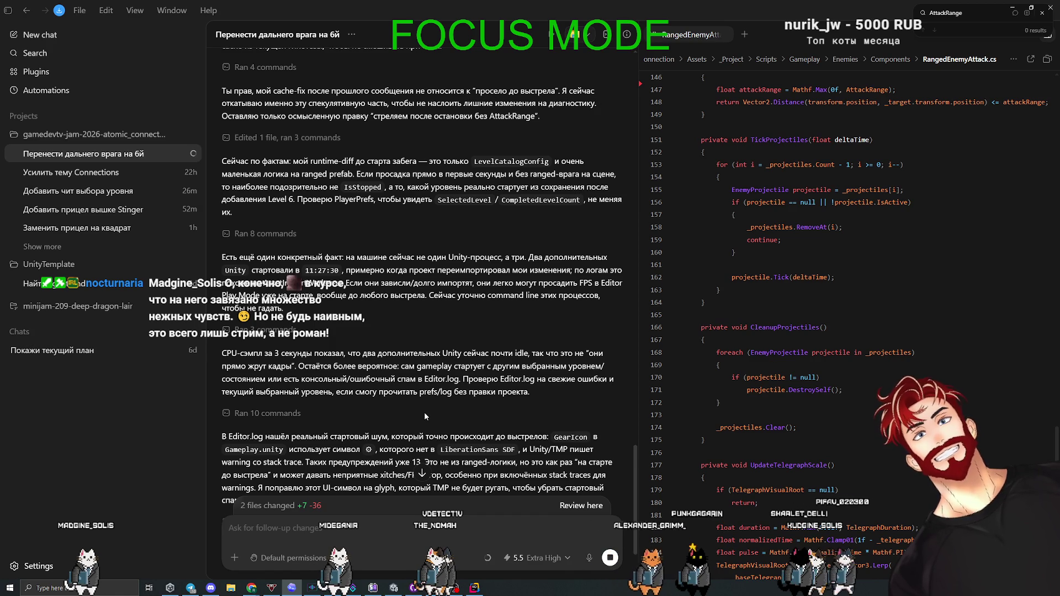
pyautogui.scroll(-2, 424, 412)
pyautogui.click(393, 588)
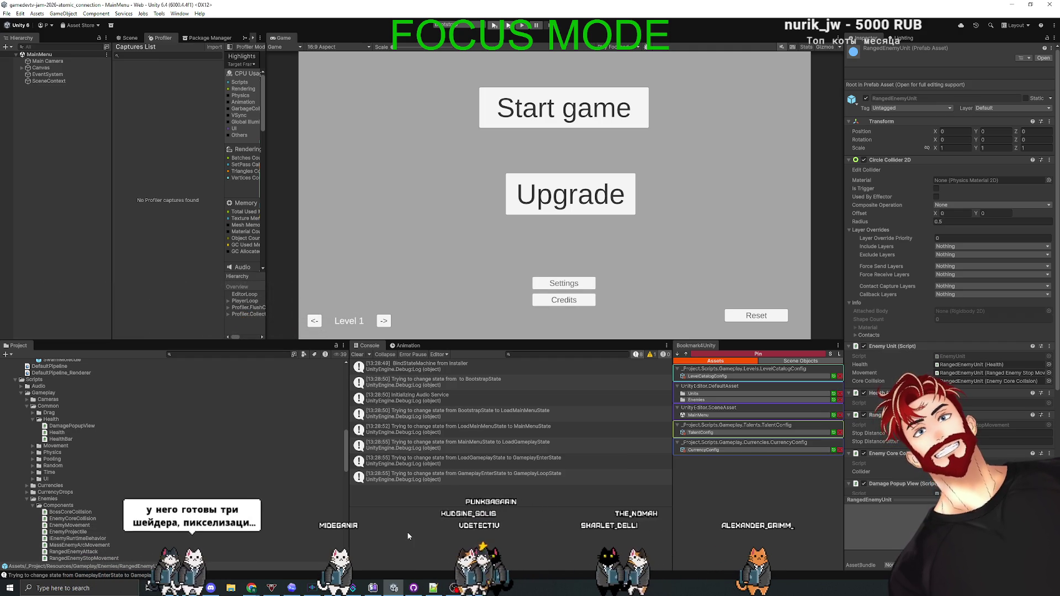
# - Enlarge the Game view, play into a level with Stats on, then restart to watch the menu FPS
pyautogui.moveTo(504, 343); pyautogui.dragTo(503, 456)
pyautogui.click(496, 25)
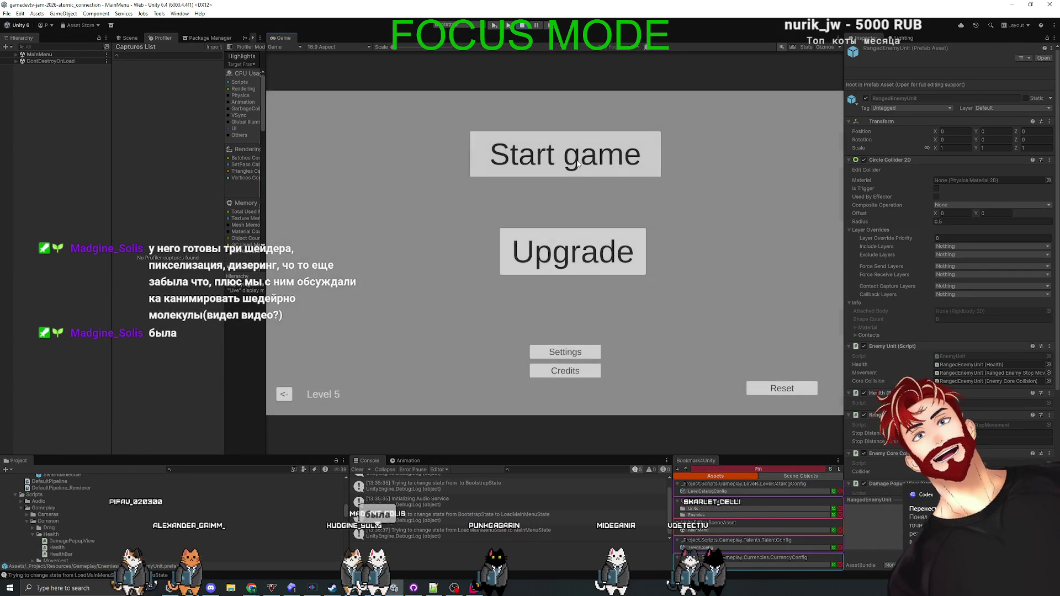
pyautogui.click(568, 154)
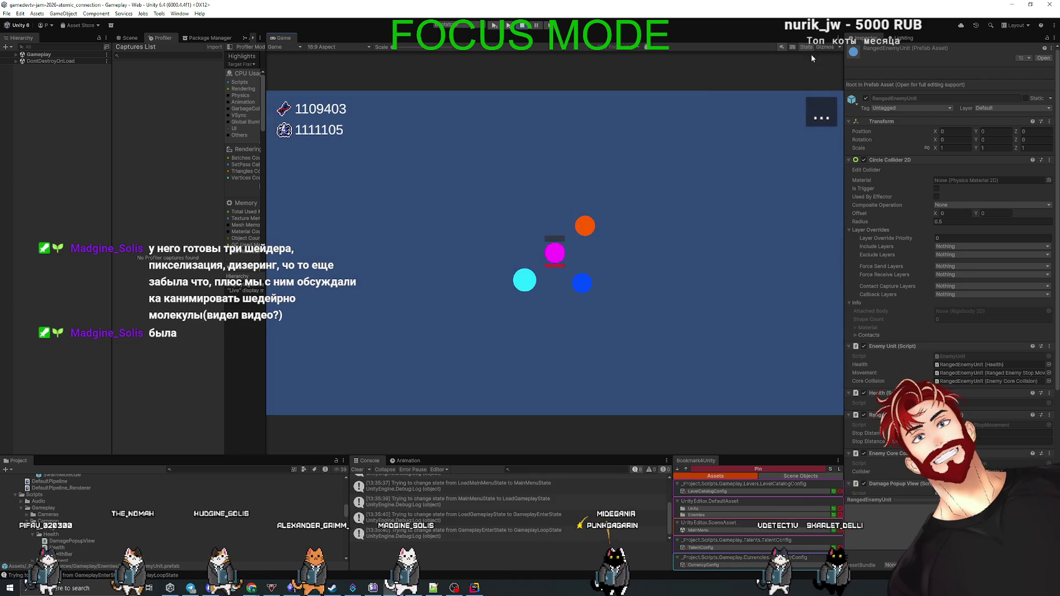
pyautogui.click(809, 48)
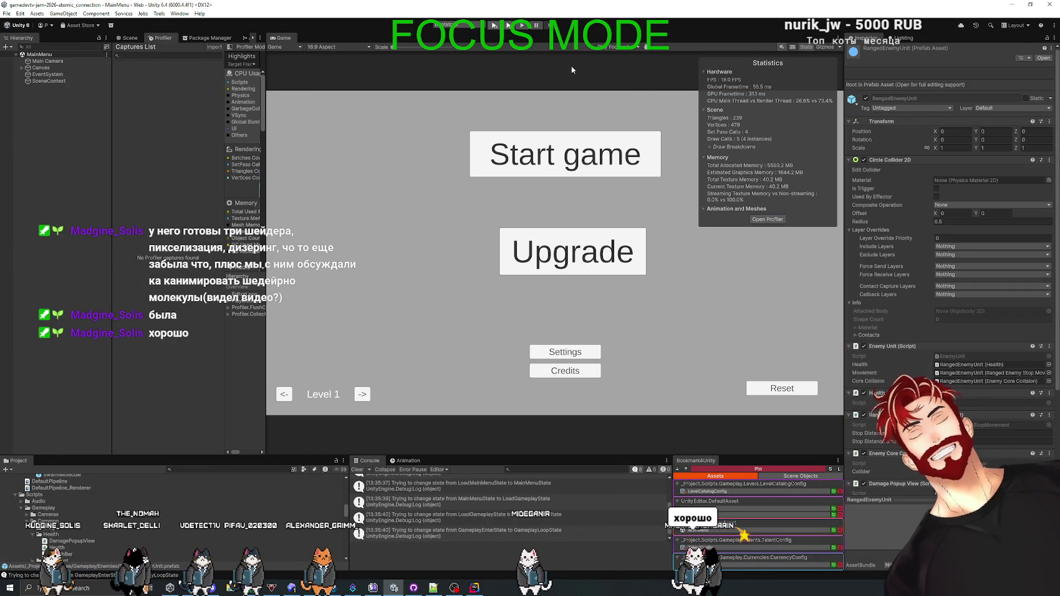
pyautogui.click(495, 25)
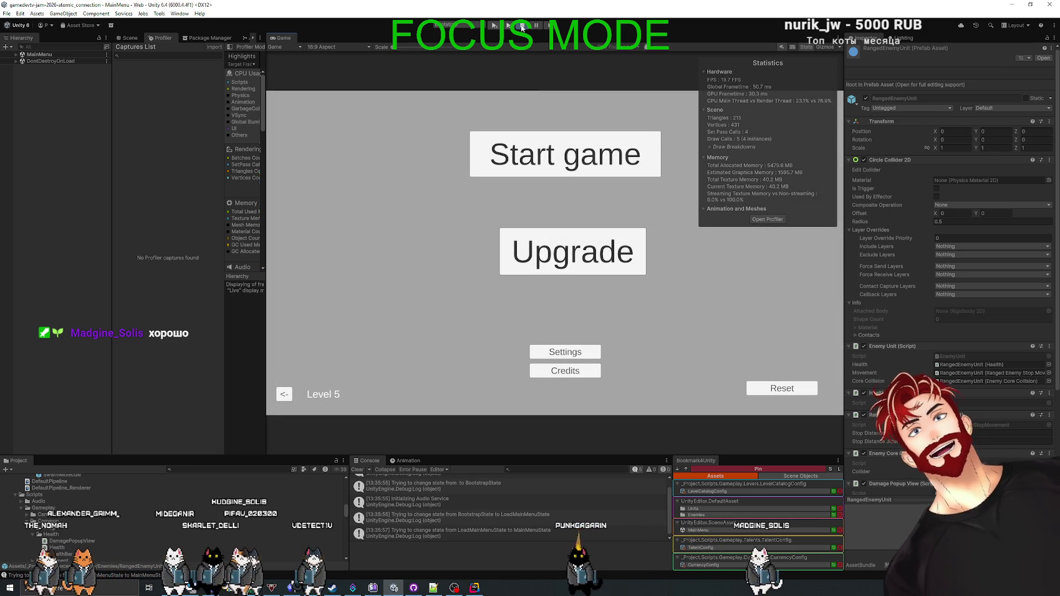
pyautogui.hotkey('alt', 'Tab')
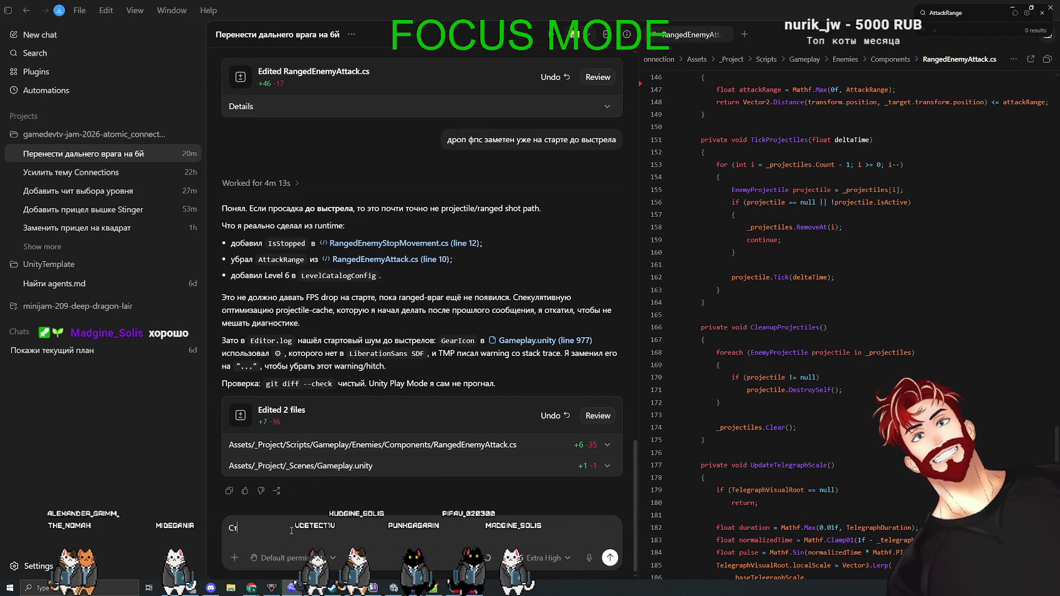
# - Send Codex 'Стой, просадка есть уже в МЕНЮ' and wait for its reply
pyautogui.write('ь уже в МЕНЮ')
pyautogui.press('Return')
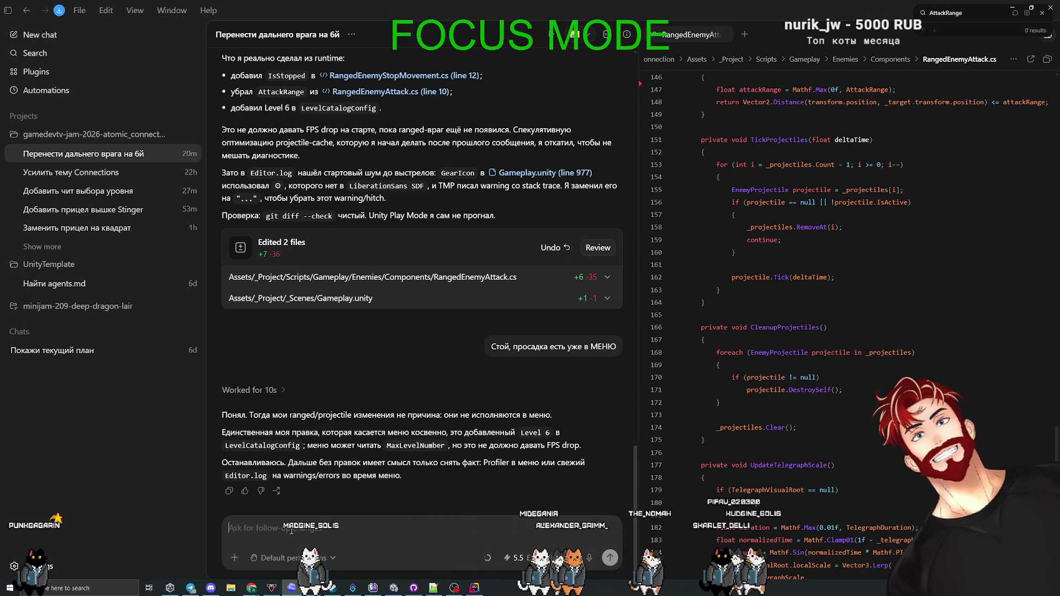
pyautogui.hotkey('alt', 'Tab')
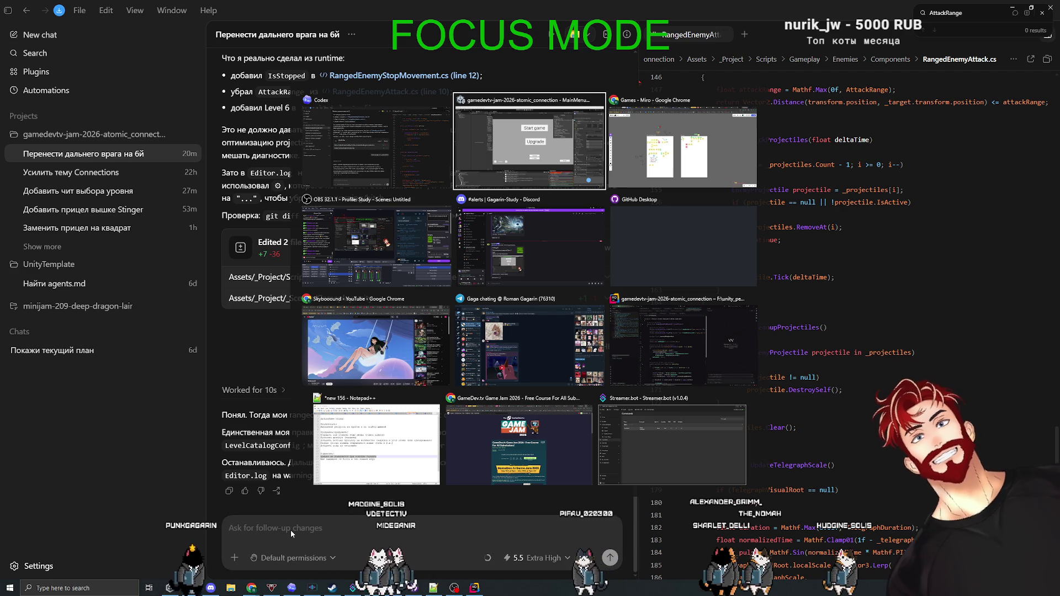
# - In GitHub Desktop, widen the changed-files list and view the Gameplay.unity, LevelCatalogConfig.asset and TalentConfig.asset diffs
pyautogui.hotkey('alt', 'Tab')
pyautogui.hotkey('alt', 'Tab')
pyautogui.hotkey('alt', 'Tab')
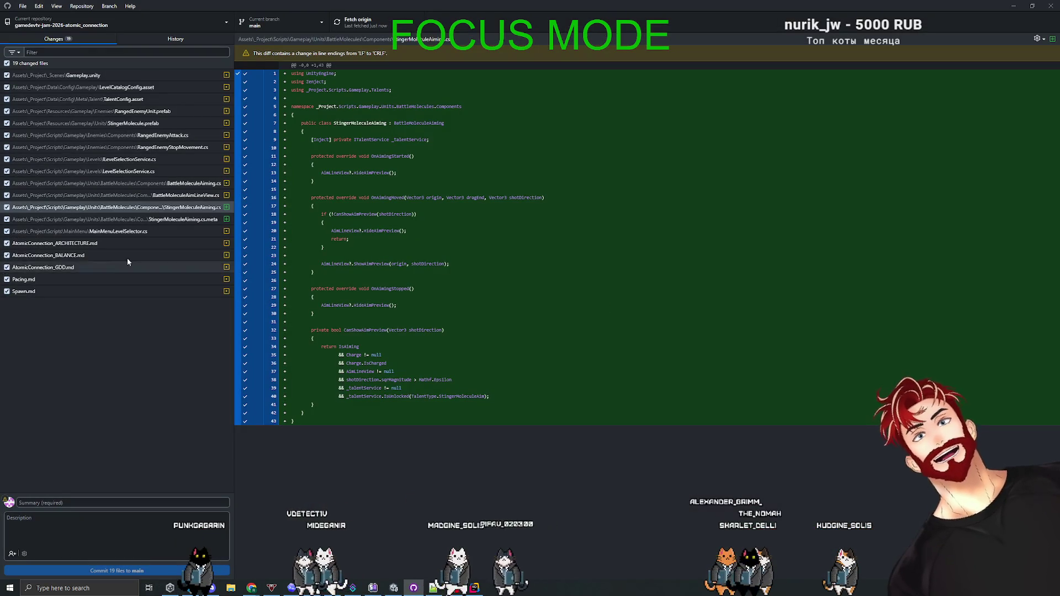
pyautogui.moveTo(235, 320); pyautogui.dragTo(319, 321)
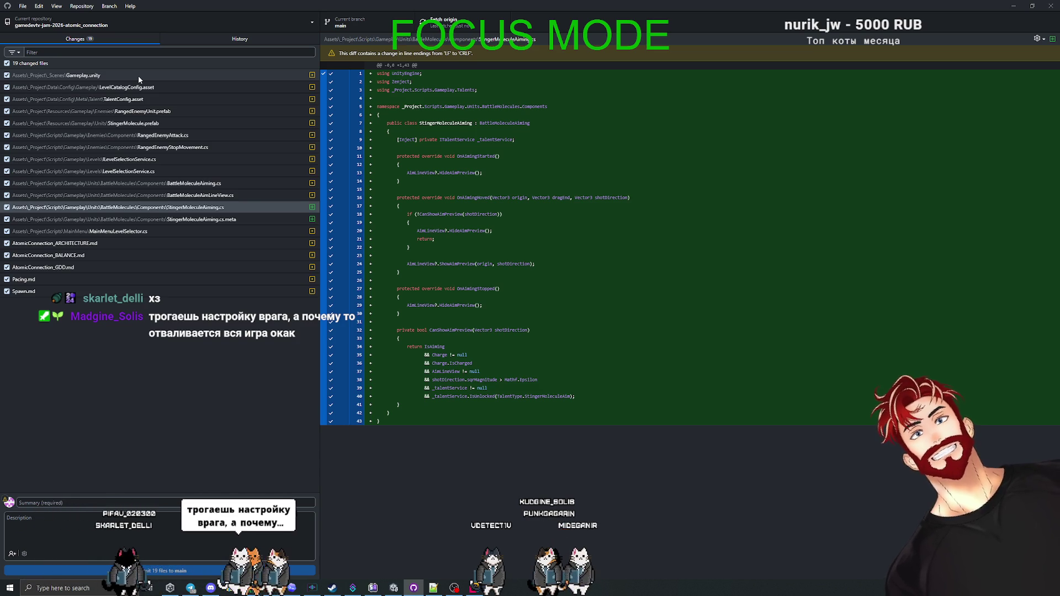
pyautogui.click(138, 75)
pyautogui.click(139, 87)
pyautogui.click(140, 100)
# - Review the RangedEnemy prefab and scripts and the level-selection service diffs, then return to Unity
pyautogui.click(144, 111)
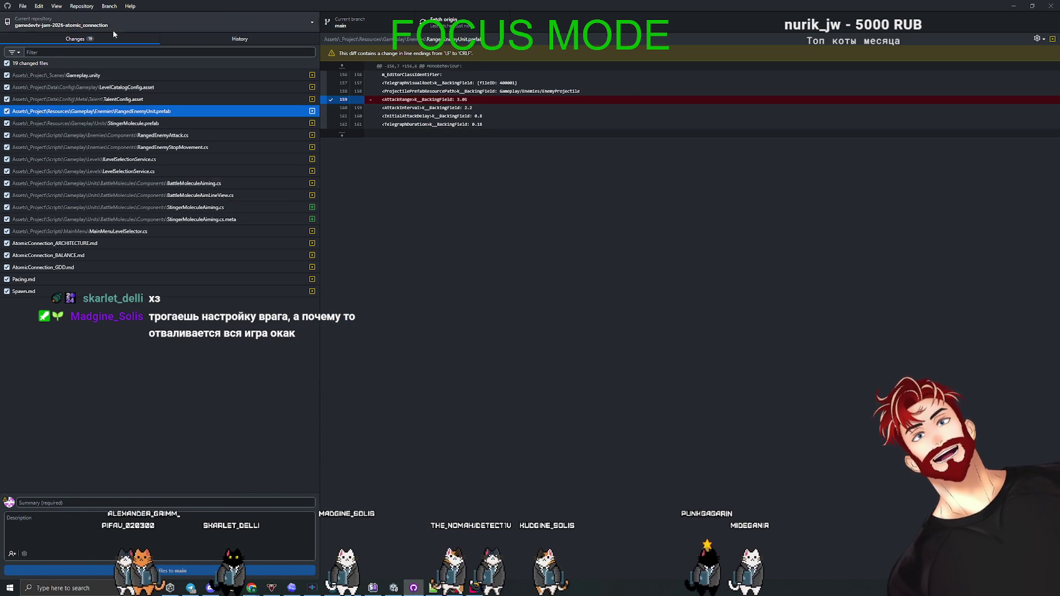
pyautogui.click(150, 137)
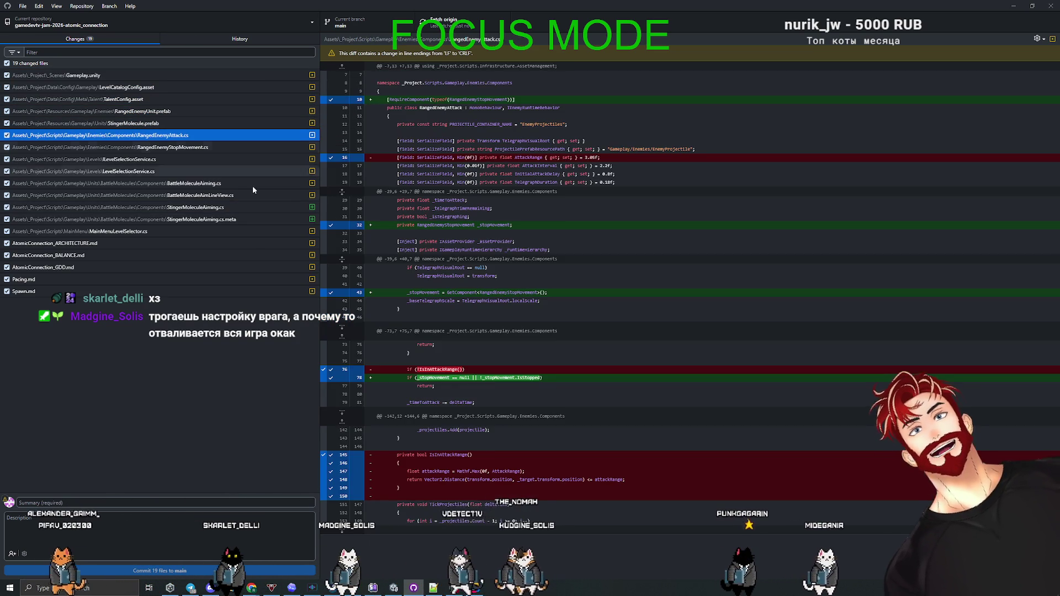
pyautogui.click(166, 148)
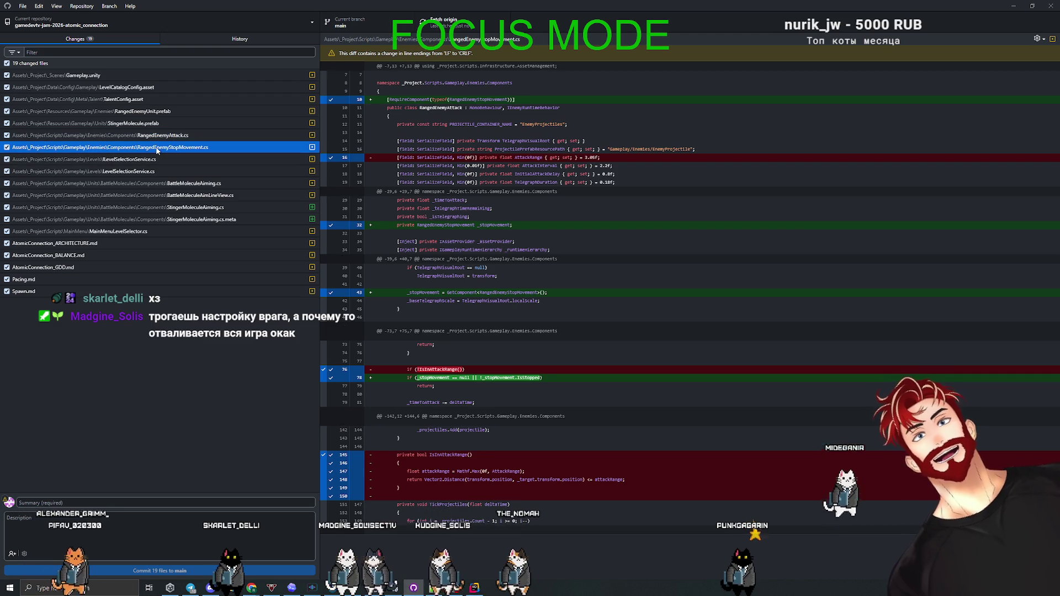
pyautogui.click(153, 162)
pyautogui.click(155, 172)
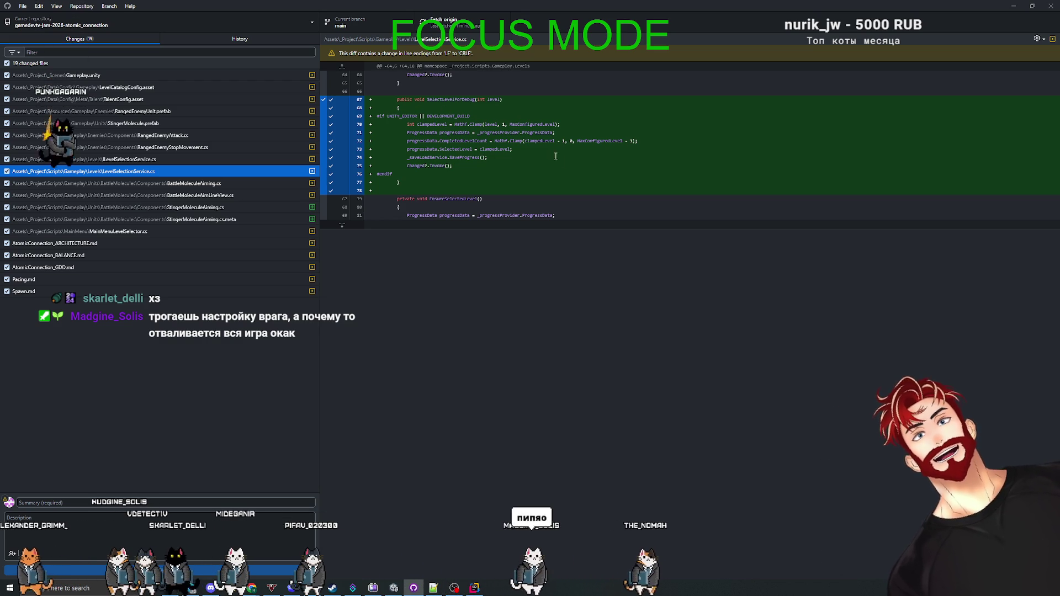
pyautogui.hotkey('alt', 'Tab')
pyautogui.hotkey('alt', 'Tab')
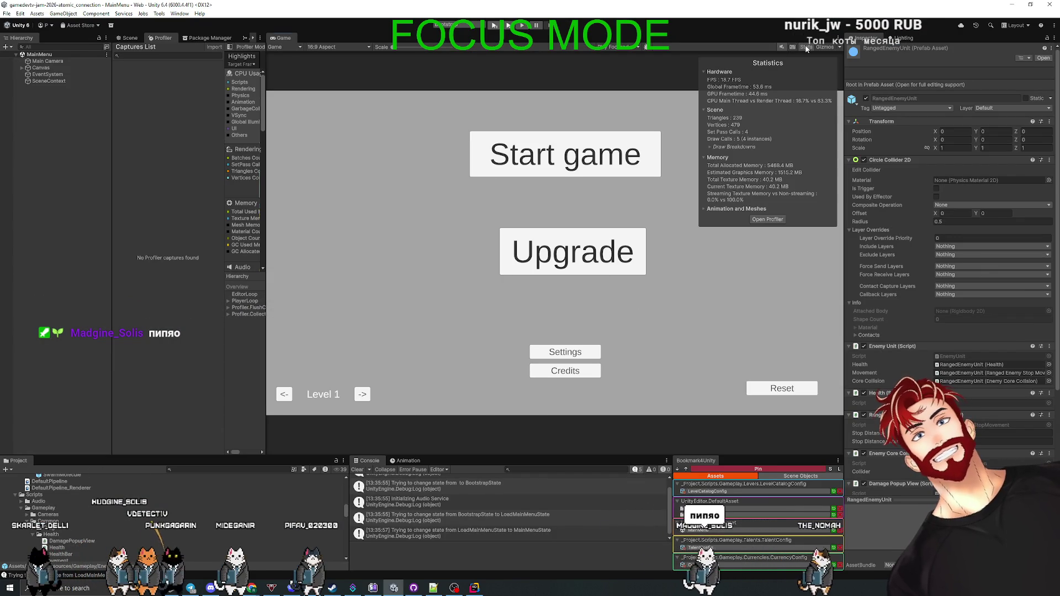
# - Turn off the Game view Stats overlay and switch over to Codex
pyautogui.click(806, 47)
pyautogui.hotkey('alt', 'Tab')
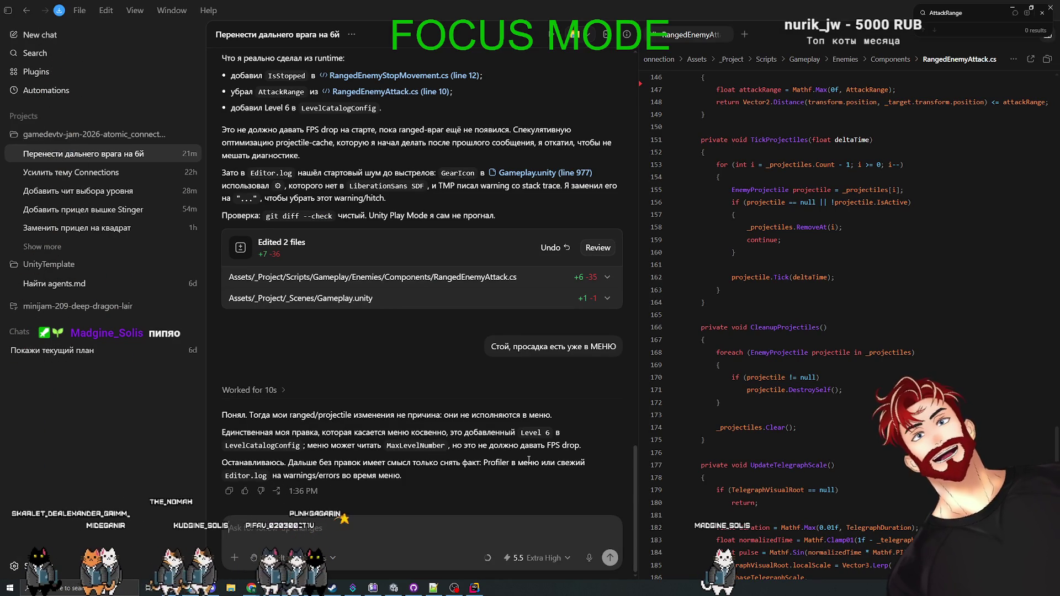
# - Go back to the Unity editor after rereading Codex's advice to capture a Profiler sample
pyautogui.hotkey('alt', 'Tab')
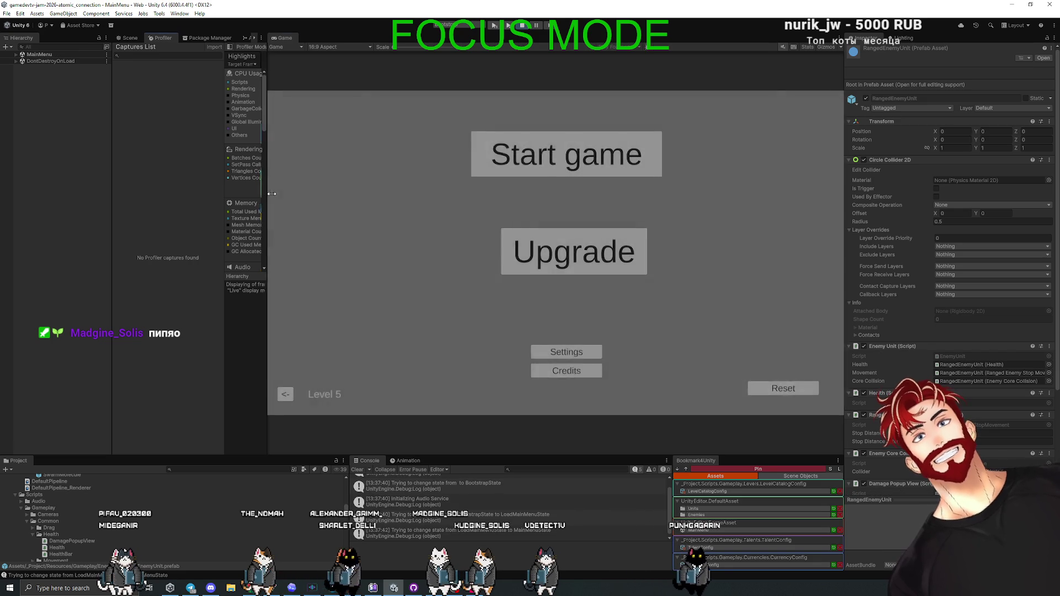
# - Widen the Profiler, enable Game view Stats, and dock the Profiler in a taller bottom panel
pyautogui.moveTo(266, 197); pyautogui.dragTo(454, 205)
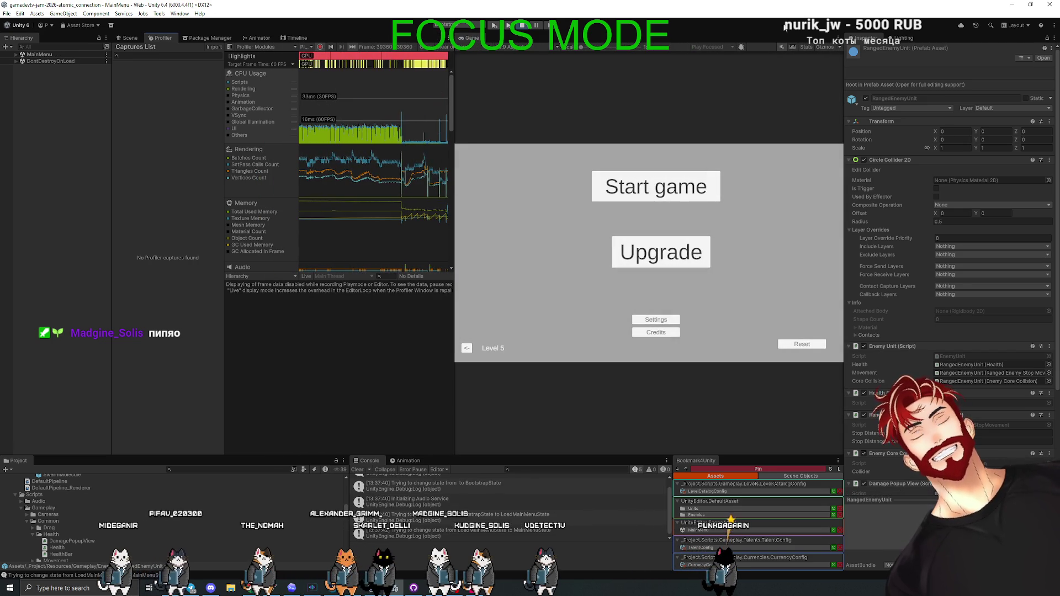
pyautogui.click(807, 48)
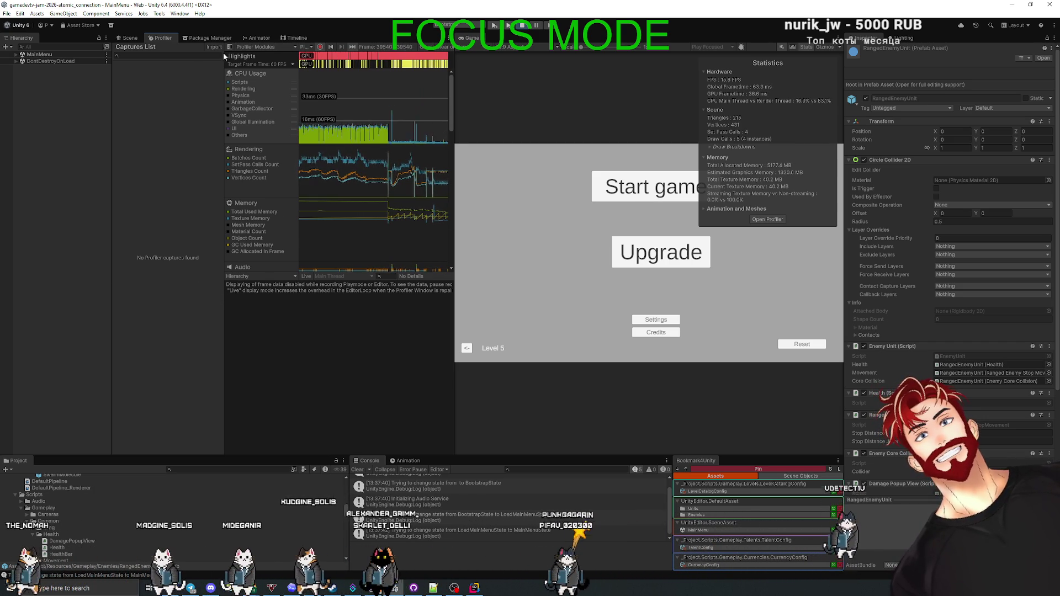
pyautogui.moveTo(164, 39); pyautogui.dragTo(453, 464)
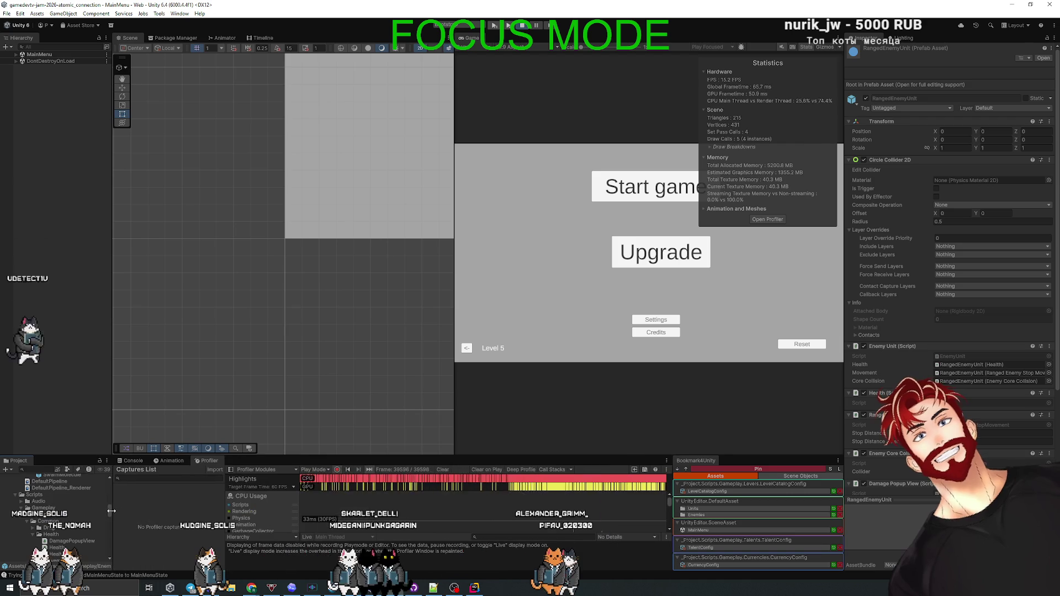
pyautogui.moveTo(415, 455); pyautogui.dragTo(416, 204)
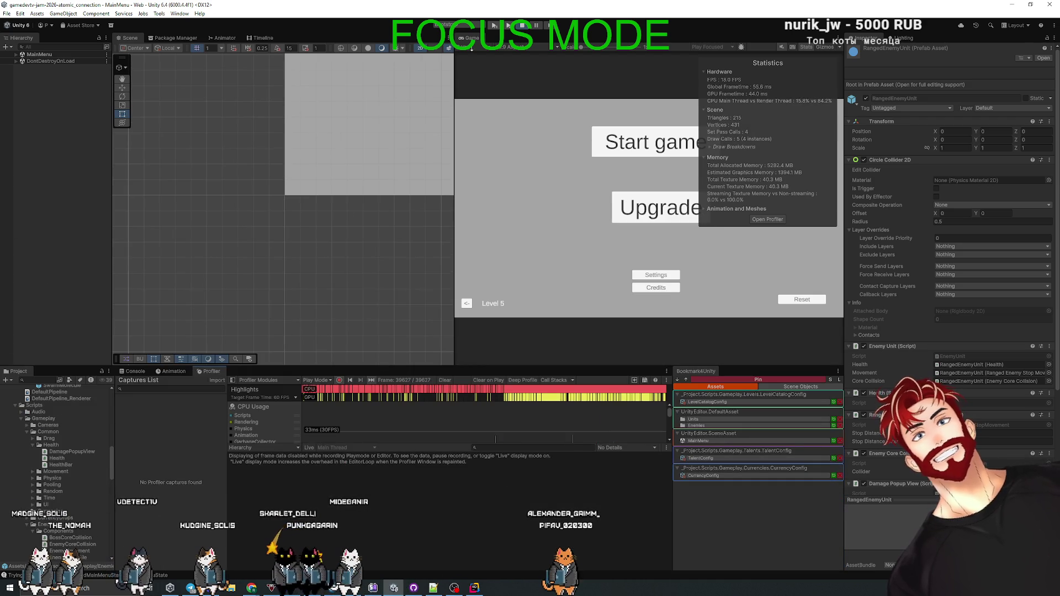
# - Rearrange the game view and Profiler panes, select a CPU Usage frame, and enlarge its hierarchy
pyautogui.moveTo(454, 49); pyautogui.dragTo(139, 49)
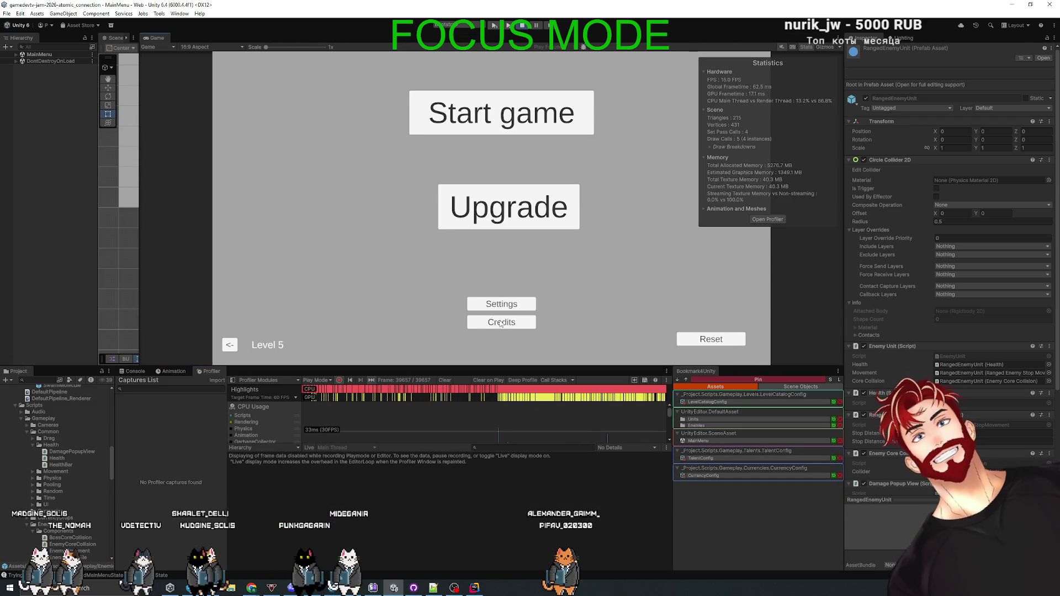
pyautogui.moveTo(363, 445); pyautogui.dragTo(364, 530)
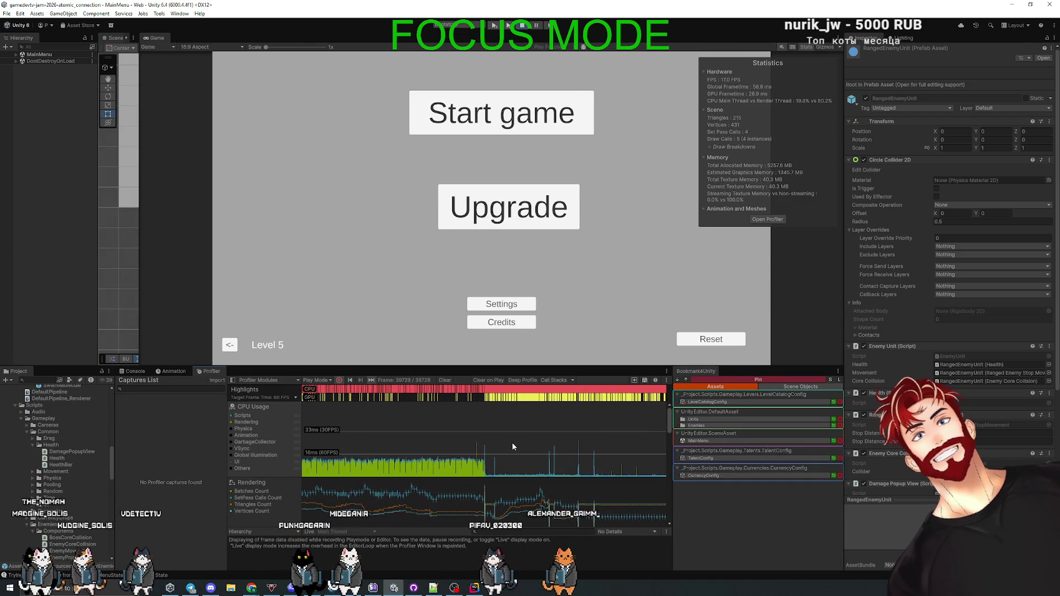
pyautogui.click(568, 439)
pyautogui.moveTo(568, 439)
pyautogui.mouseDown()
pyautogui.moveTo(451, 445)
pyautogui.moveTo(574, 453)
pyautogui.mouseUp()
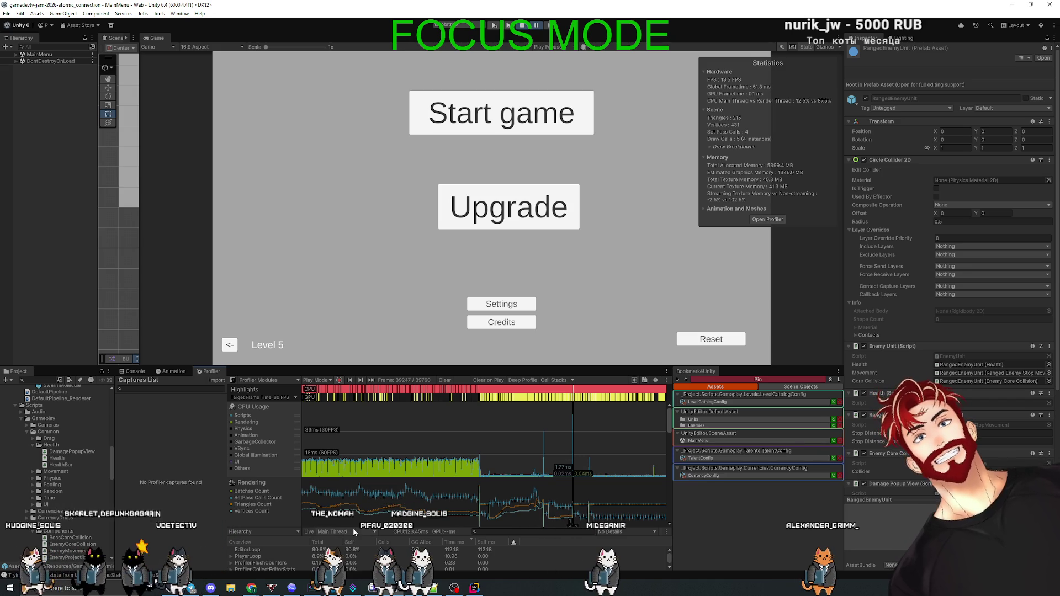
pyautogui.moveTo(353, 528); pyautogui.dragTo(357, 469)
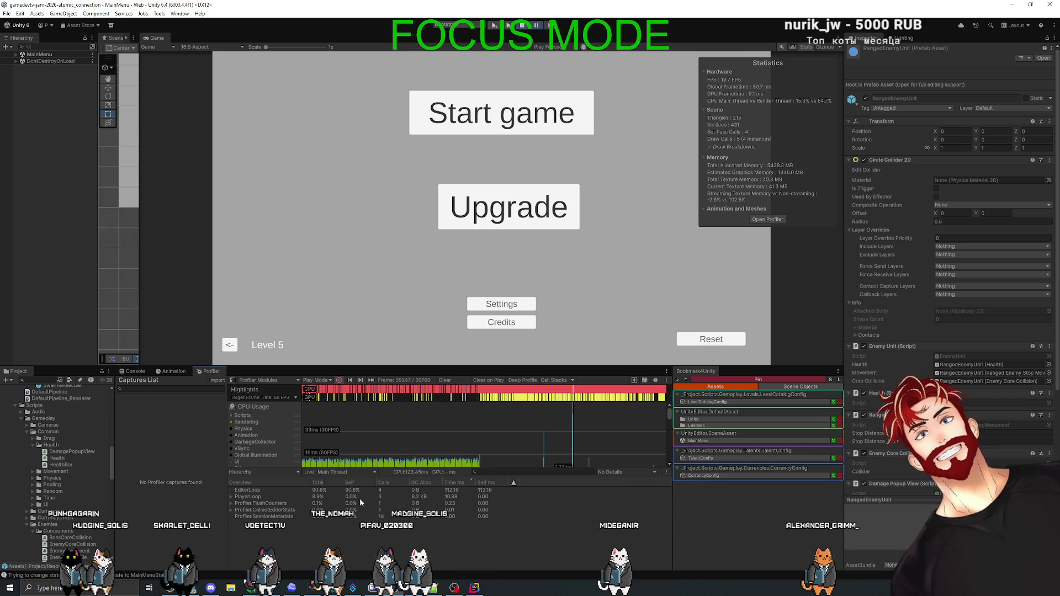
# - Expand and collapse PlayerLoop, reveal the Rendering chart, and browse other frames in the CPU graph
pyautogui.click(230, 496)
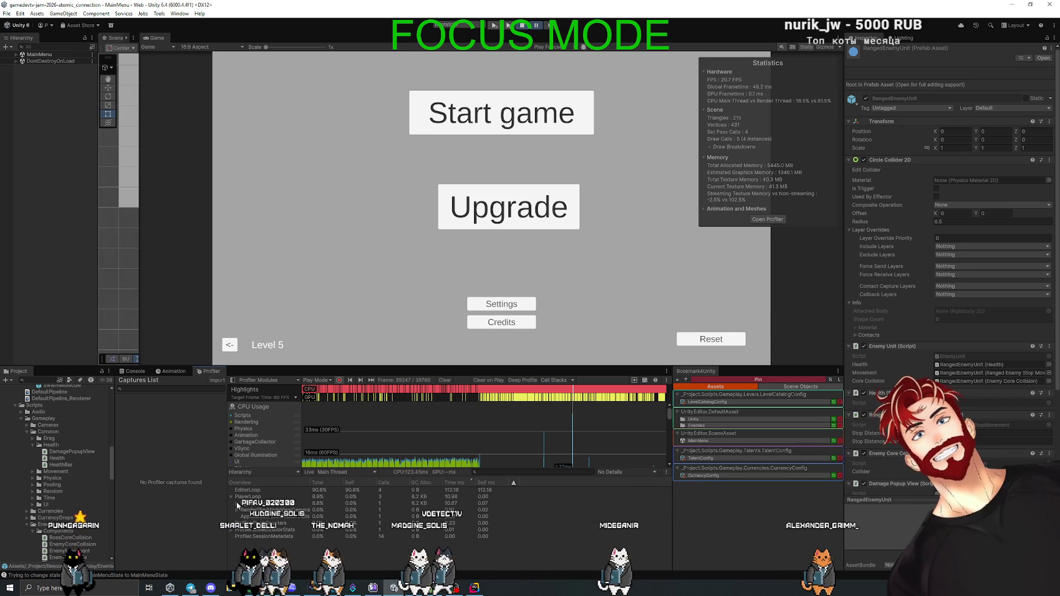
pyautogui.click(232, 498)
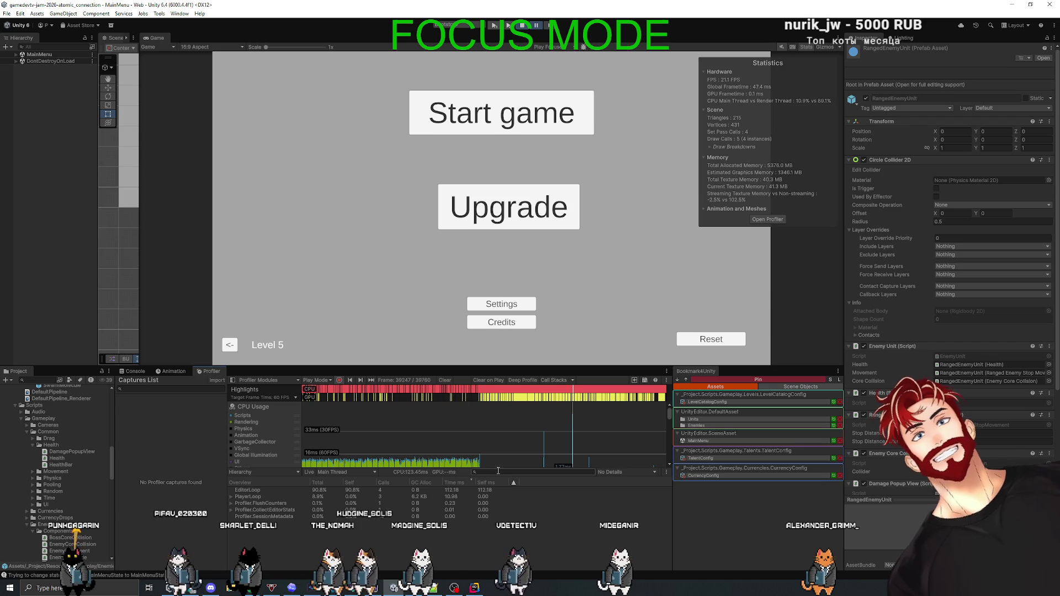
pyautogui.moveTo(496, 468); pyautogui.dragTo(457, 508)
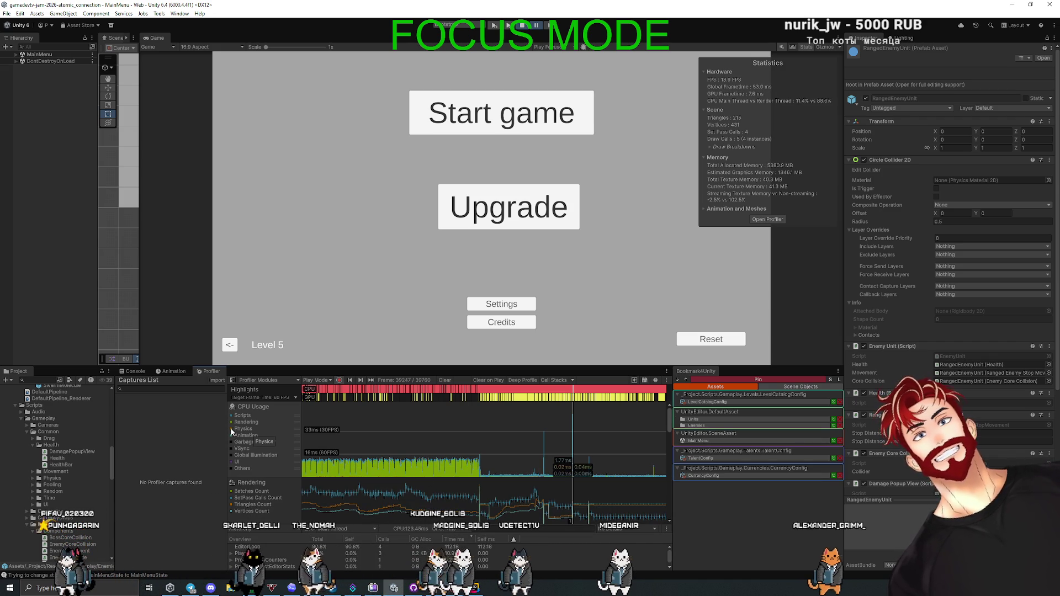
pyautogui.click(231, 443)
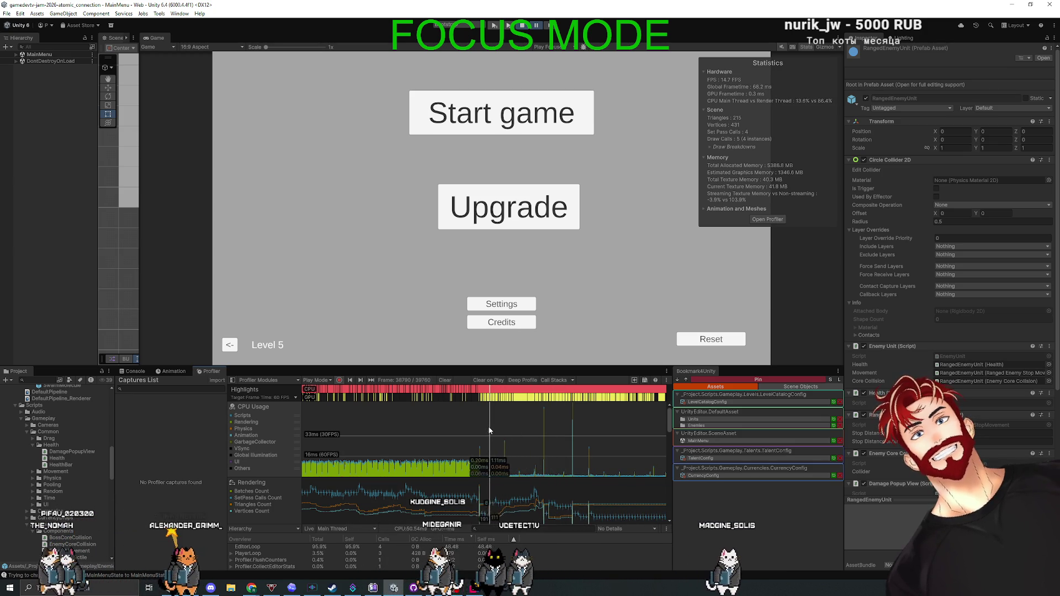
pyautogui.moveTo(486, 430); pyautogui.dragTo(594, 436)
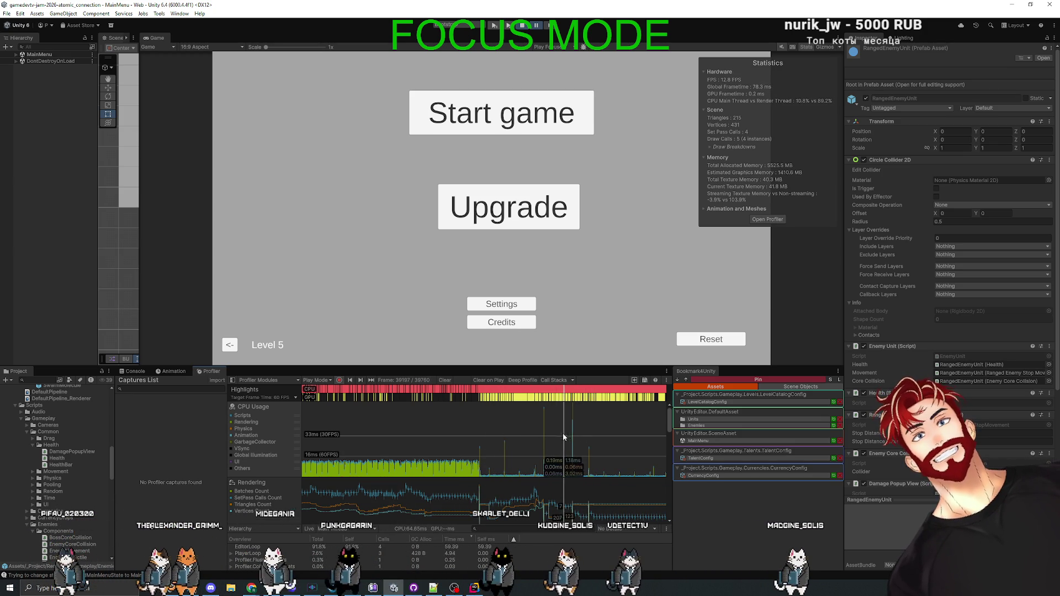
pyautogui.moveTo(574, 366); pyautogui.dragTo(566, 314)
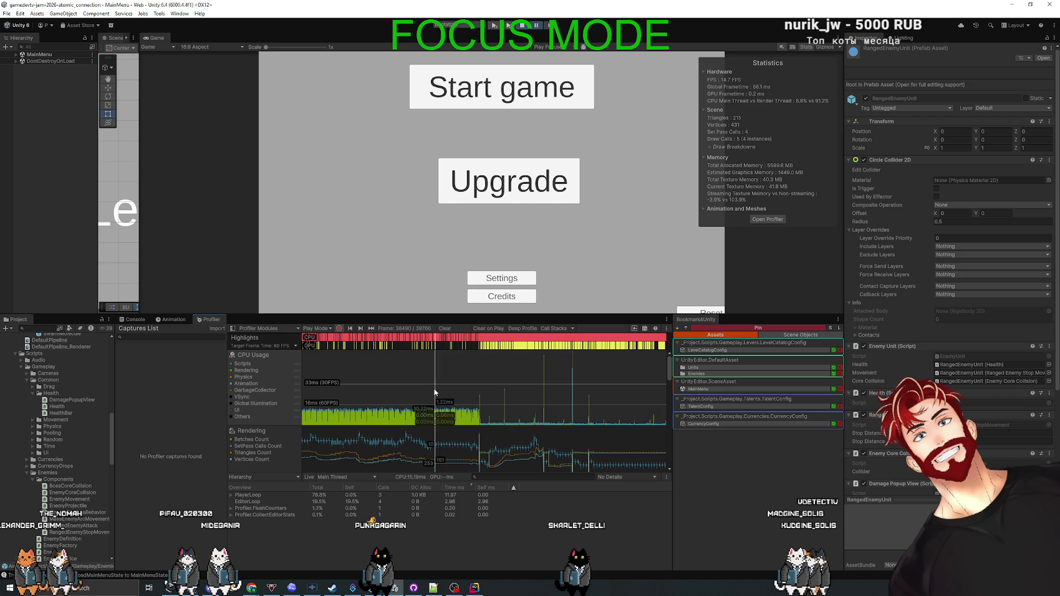
pyautogui.click(493, 389)
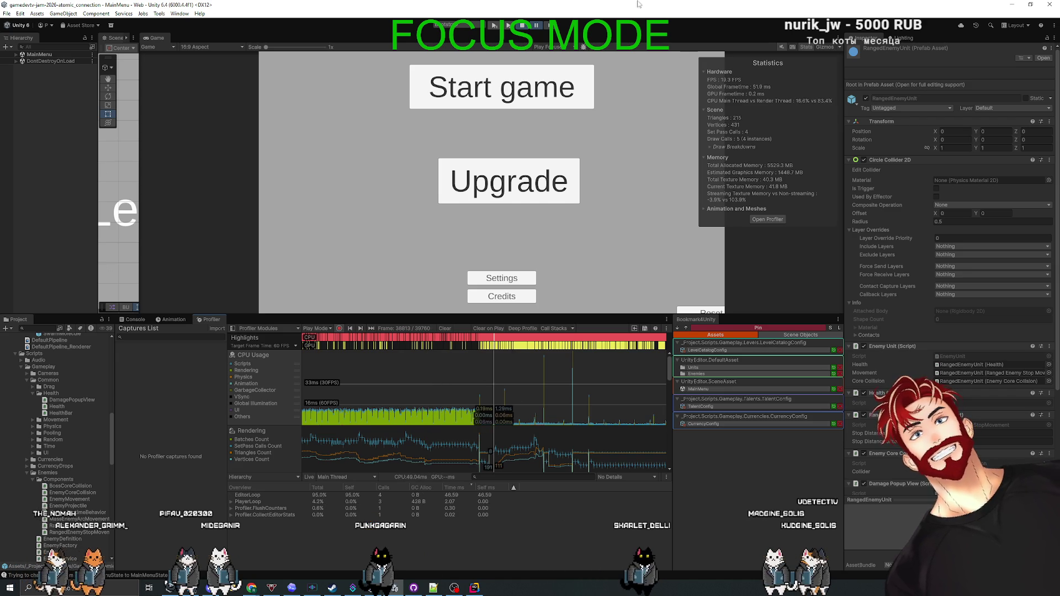
# - Pause Play Mode on the spike at frame 39333 (EditorLoop 96.3%) and outline a screenshot region
pyautogui.click(536, 27)
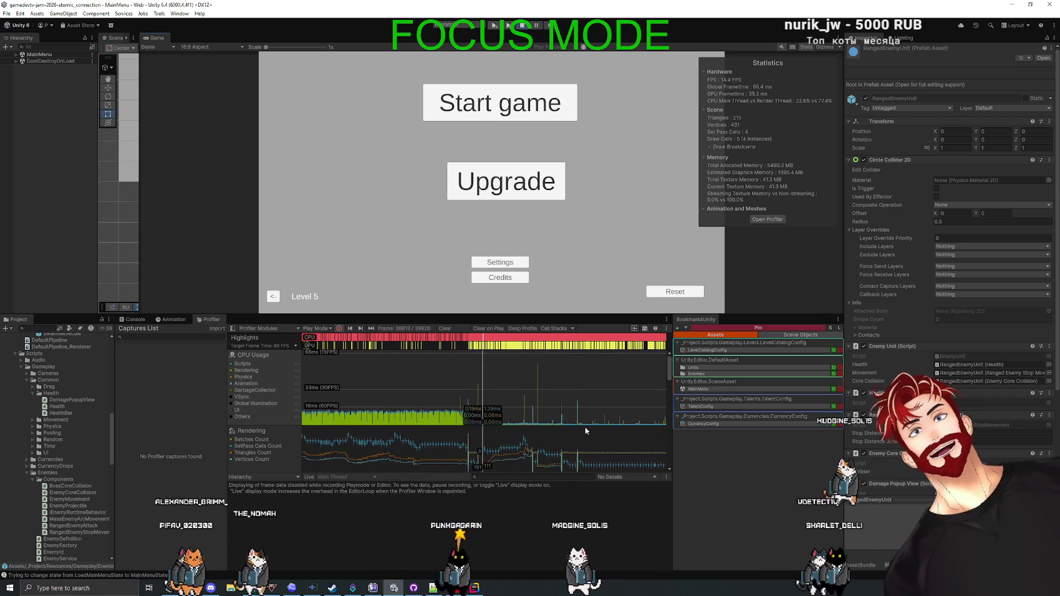
pyautogui.hotkey('ctrl', 'shift', 'p')
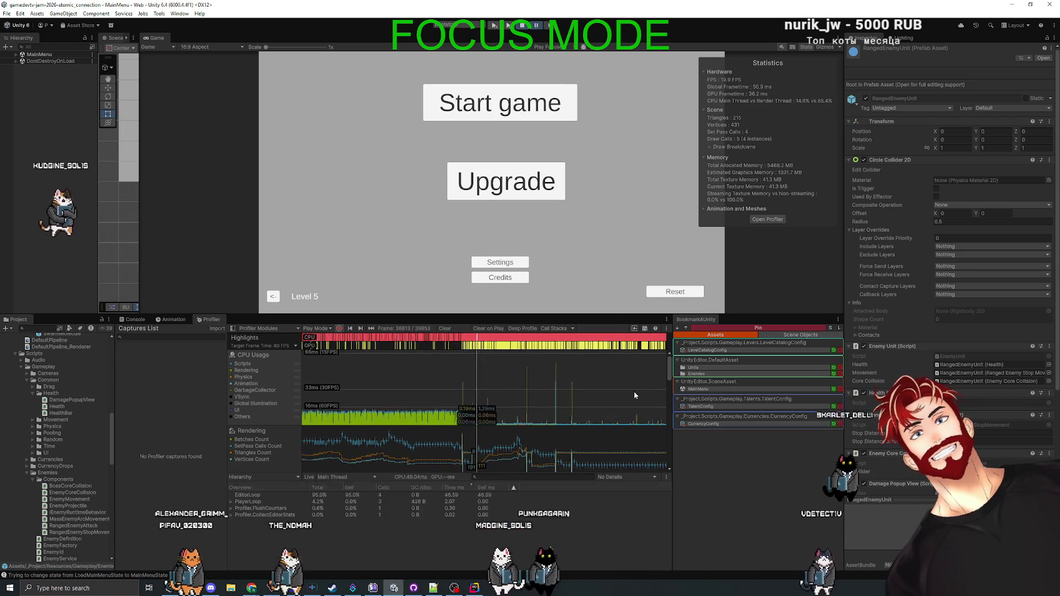
pyautogui.moveTo(565, 390); pyautogui.dragTo(572, 396)
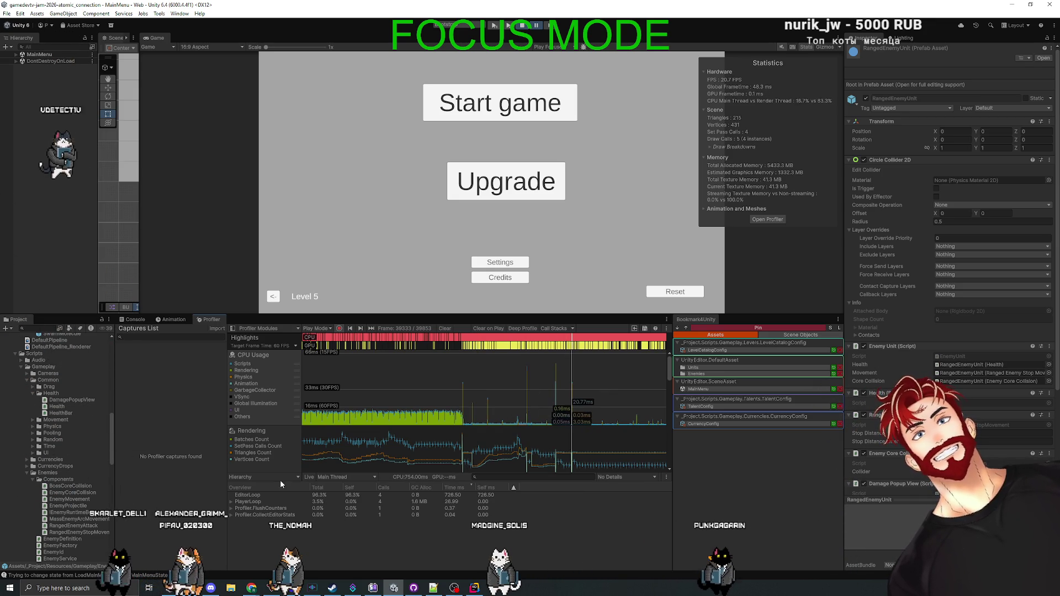
pyautogui.scroll(-2, 272, 443)
pyautogui.scroll(-2, 274, 447)
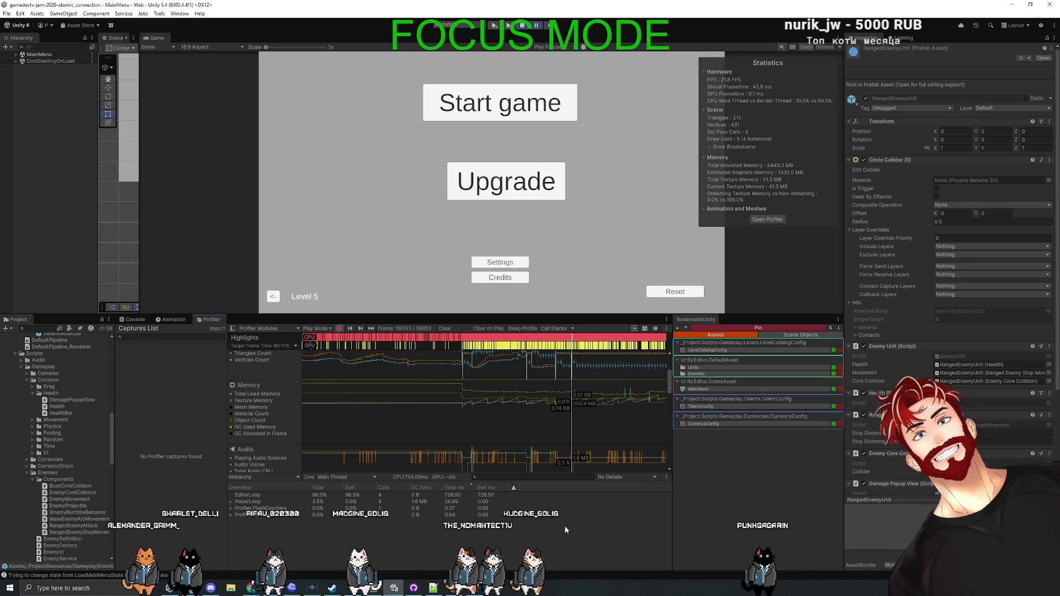
pyautogui.press('Print')
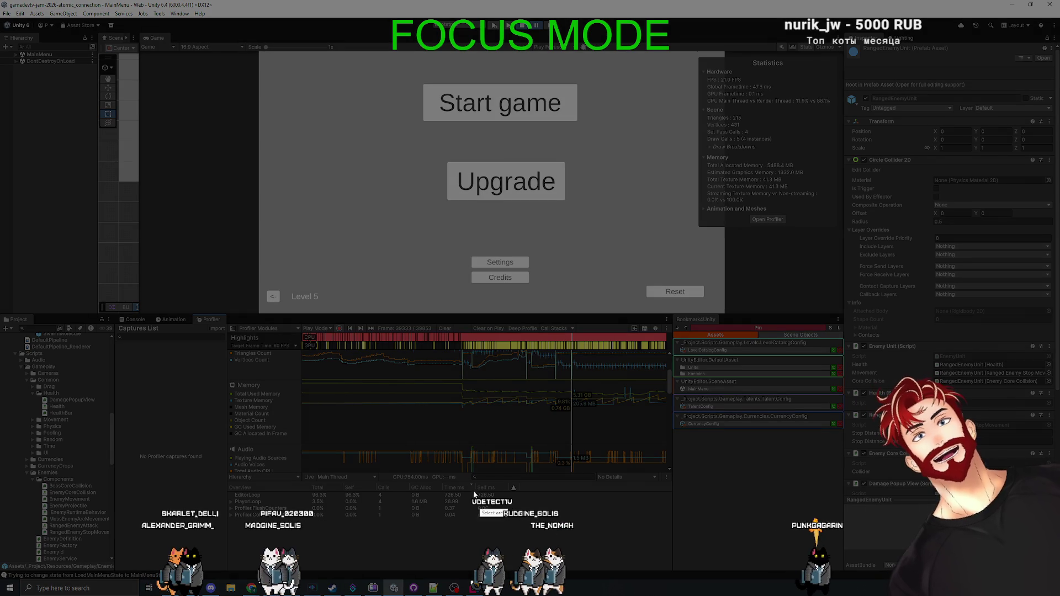
pyautogui.moveTo(215, 301)
pyautogui.mouseDown()
pyautogui.moveTo(710, 519)
pyautogui.moveTo(511, 471)
pyautogui.mouseUp()
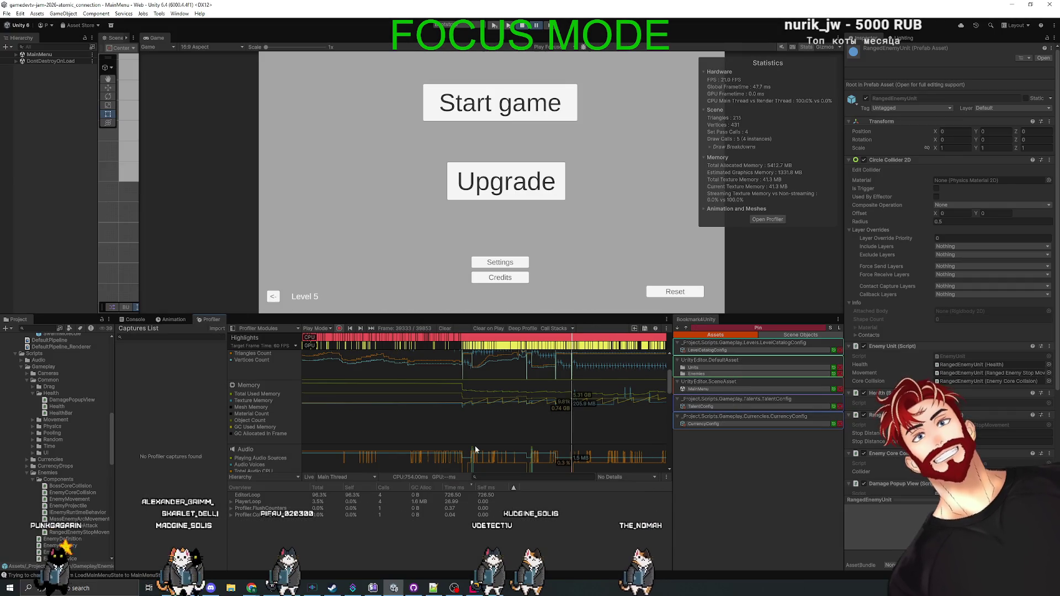
# - Select the Memory module and resize the splitters so its details get more room
pyautogui.click(257, 397)
pyautogui.scroll(-3, 451, 461)
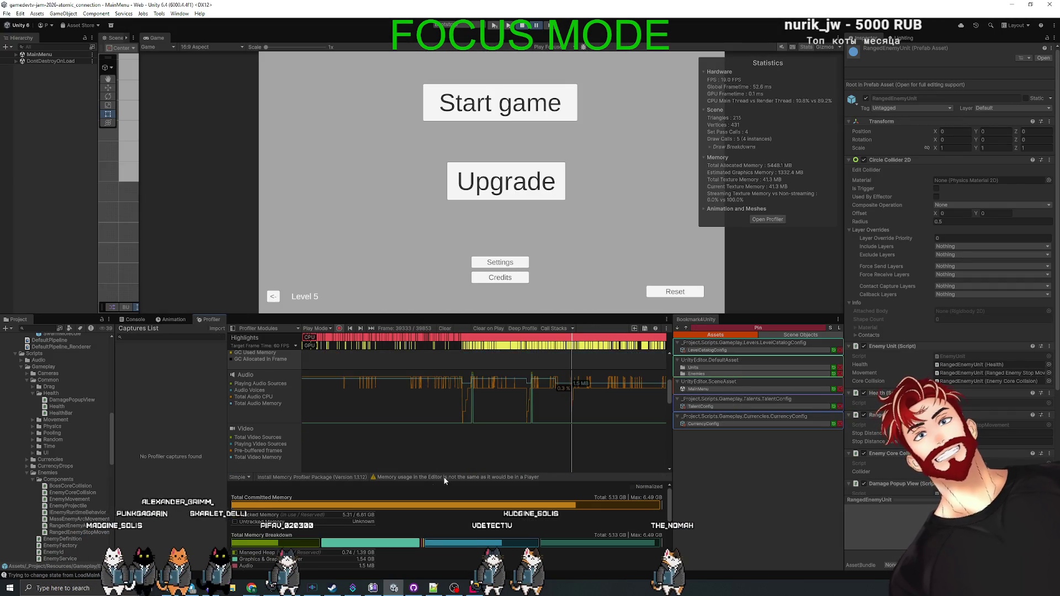
pyautogui.moveTo(419, 474); pyautogui.dragTo(424, 374)
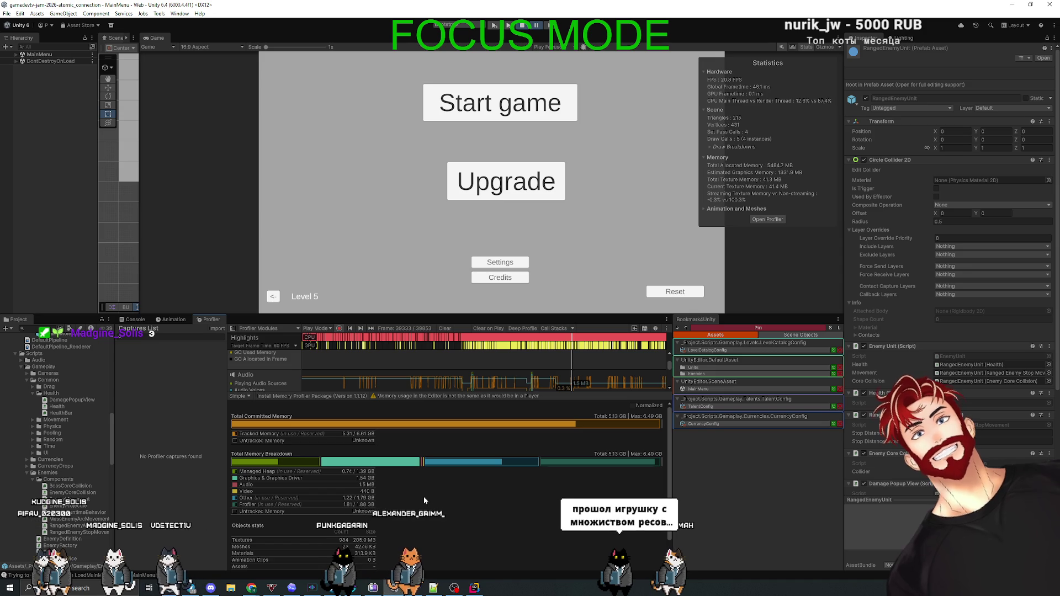
pyautogui.moveTo(497, 390); pyautogui.dragTo(497, 443)
pyautogui.moveTo(476, 315); pyautogui.dragTo(477, 171)
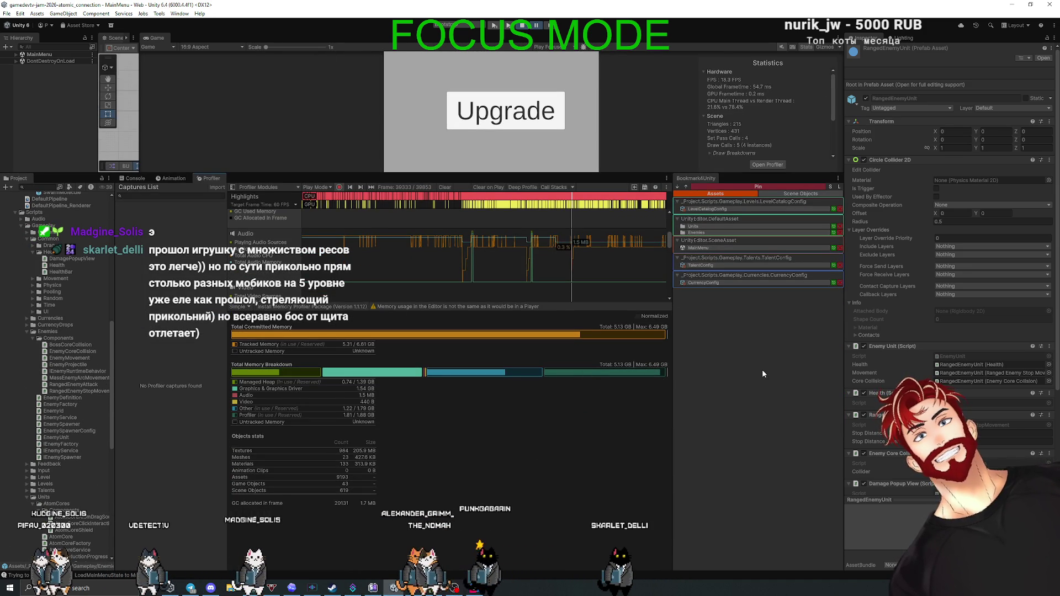
pyautogui.moveTo(478, 302)
pyautogui.mouseDown()
pyautogui.moveTo(478, 398)
pyautogui.moveTo(460, 347)
pyautogui.mouseUp()
# - Scroll through the memory details (5.13 GB committed) and capture the Profiler memory area as a screenshot
pyautogui.scroll(-5, 454, 297)
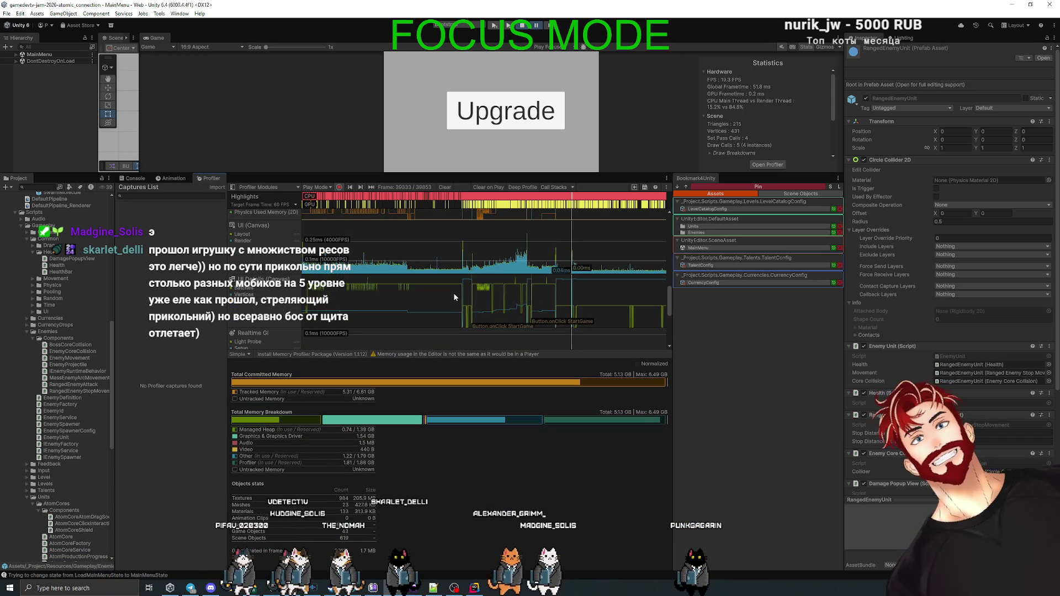
pyautogui.scroll(-5, 454, 298)
pyautogui.scroll(8, 454, 290)
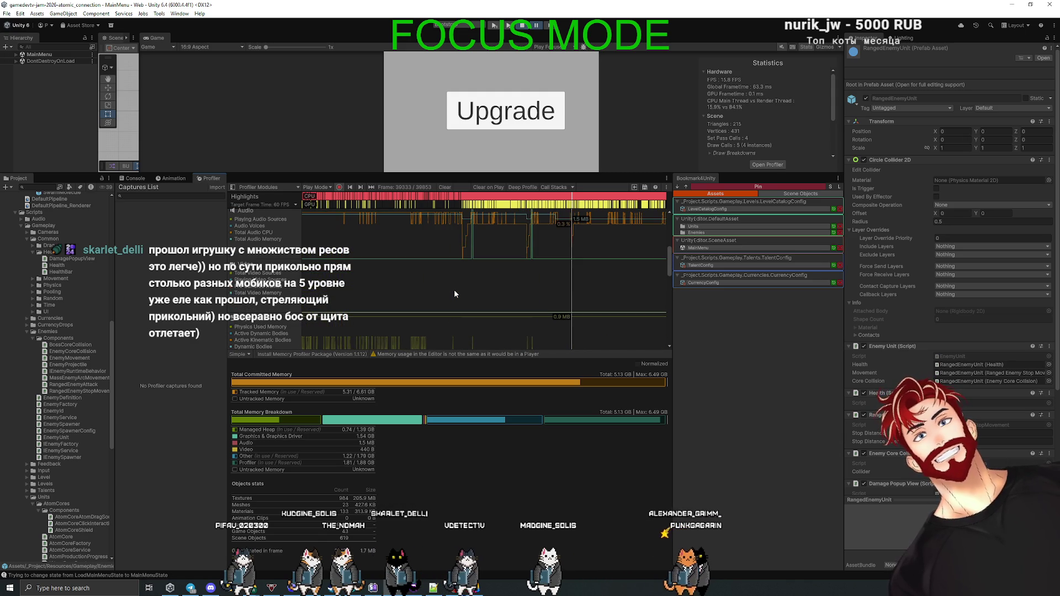
pyautogui.scroll(4, 454, 289)
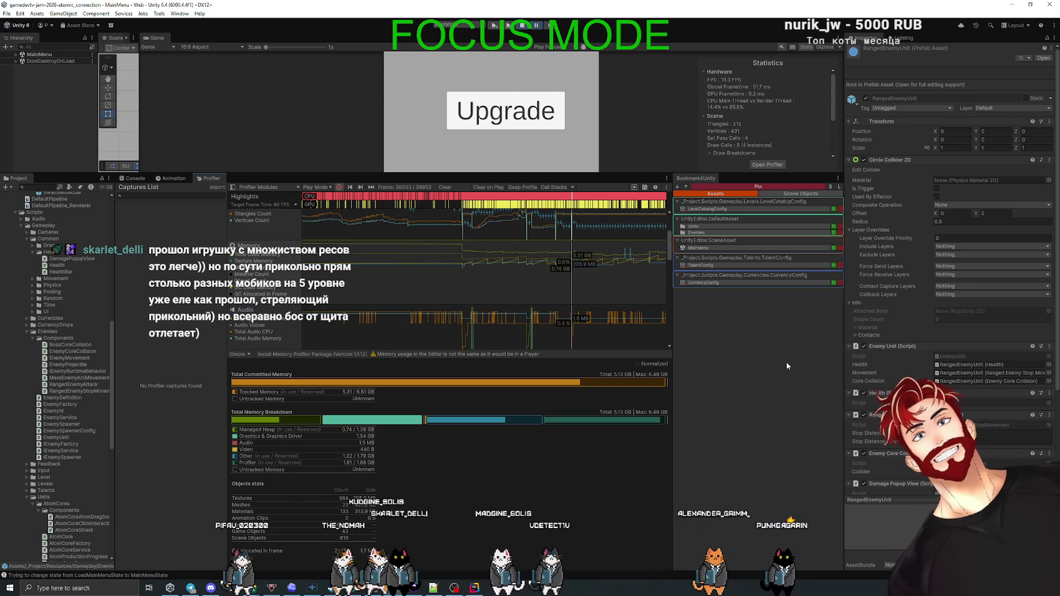
pyautogui.press('Print')
pyautogui.moveTo(673, 171)
pyautogui.mouseDown()
pyautogui.moveTo(245, 564)
pyautogui.moveTo(224, 566)
pyautogui.mouseUp()
pyautogui.hotkey('alt', 'Tab')
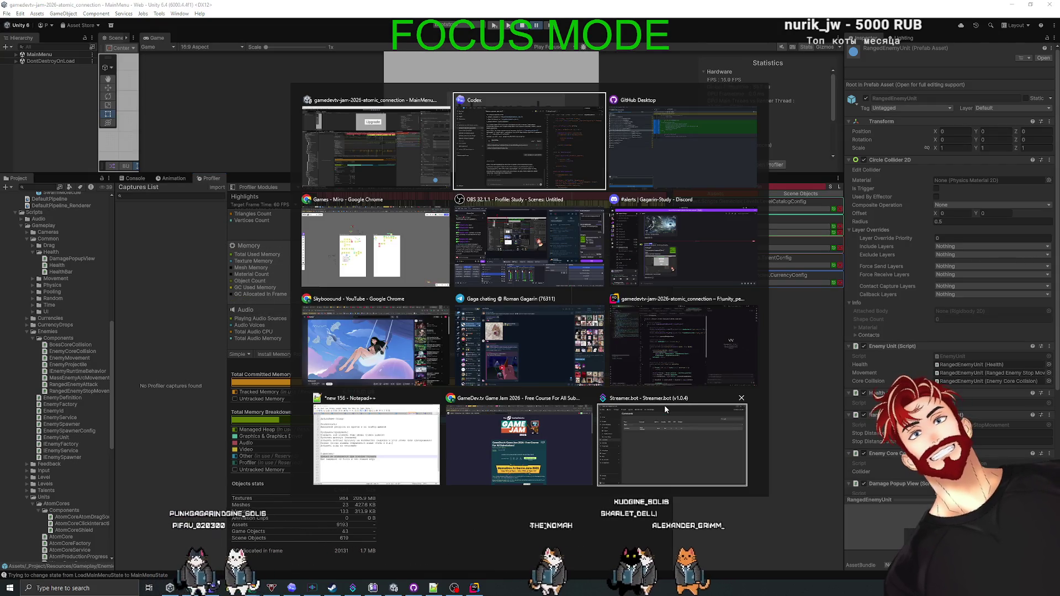
# - Paste the Profiler memory screenshot into the Codex chat and send it, then return to Unity
pyautogui.click(509, 165)
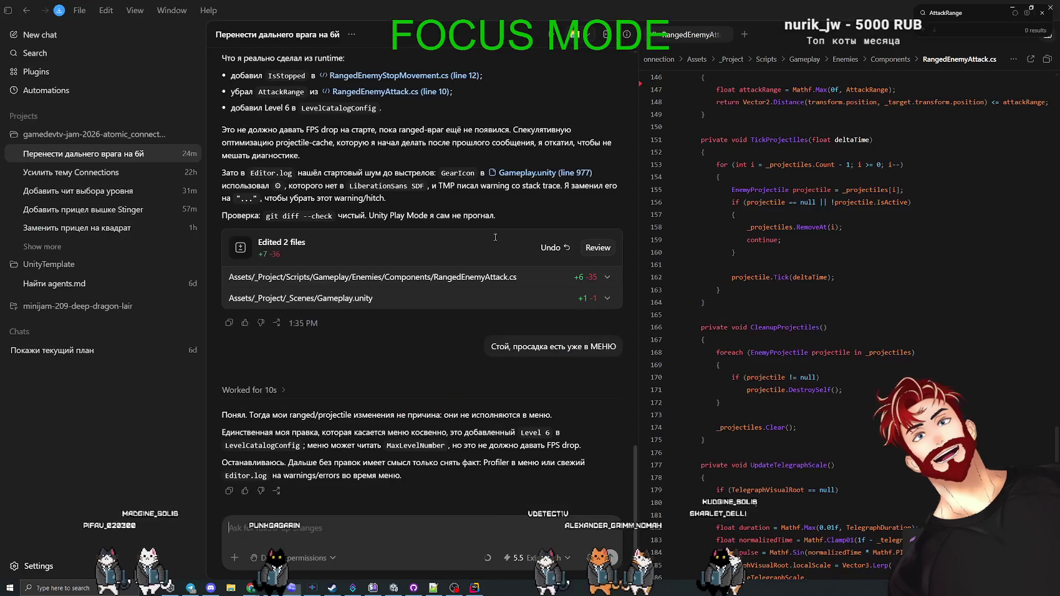
pyautogui.click(265, 529)
pyautogui.hotkey('ctrl', 'v')
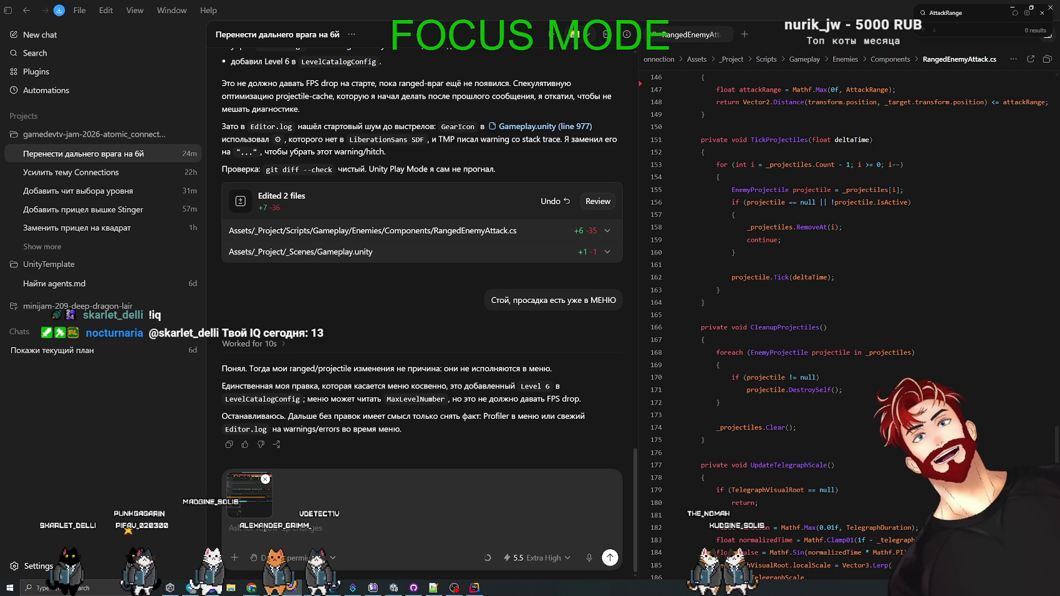
pyautogui.press('Return')
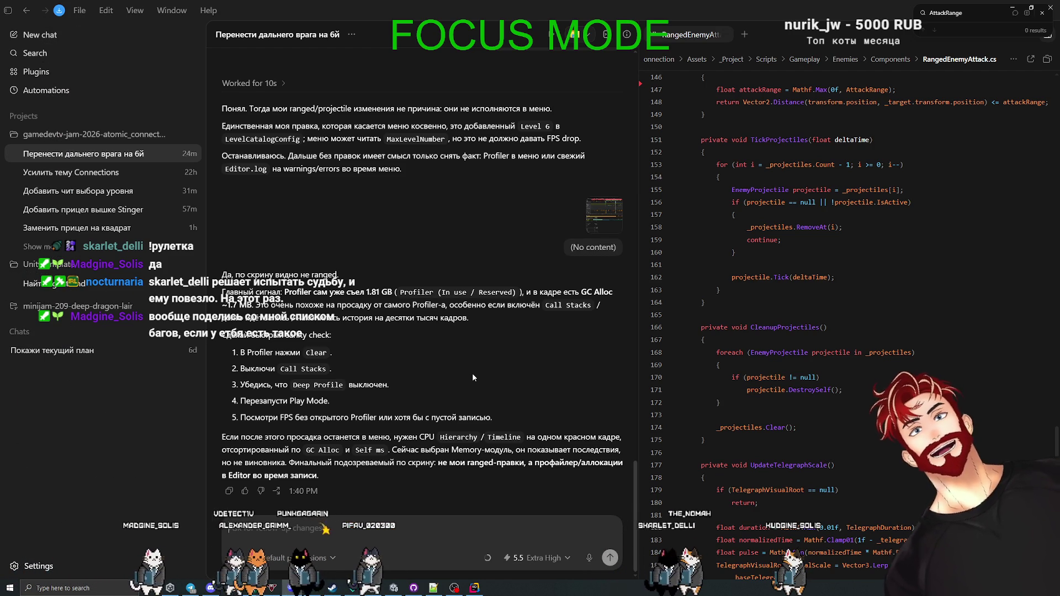
pyautogui.hotkey('alt', 'Tab')
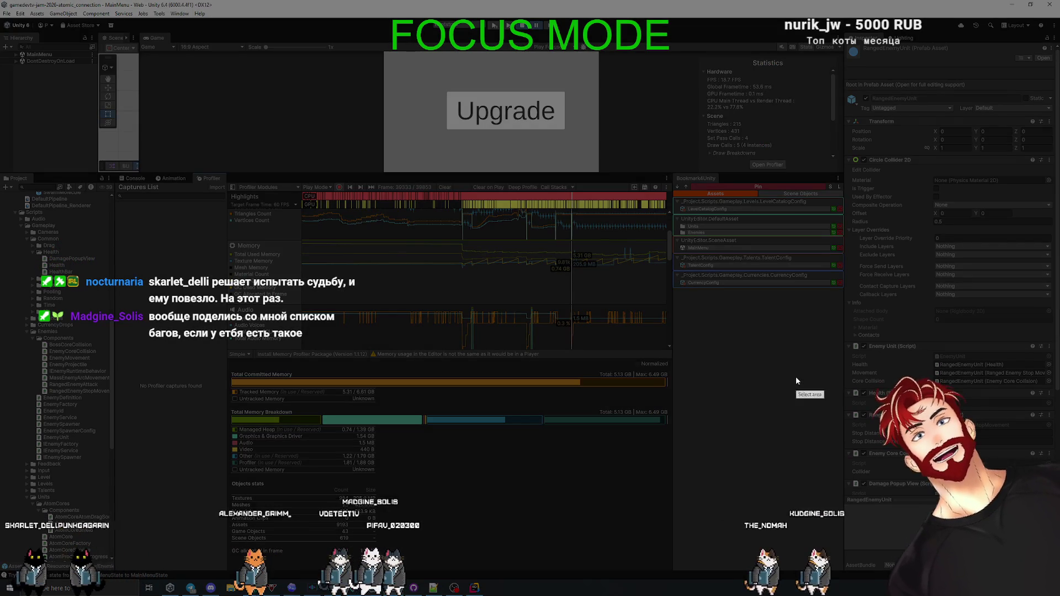
# - Capture a screenshot tightly framing the Total Memory Breakdown bar and copy it
pyautogui.press('Print')
pyautogui.moveTo(684, 404)
pyautogui.mouseDown()
pyautogui.moveTo(539, 435)
pyautogui.moveTo(219, 430)
pyautogui.mouseUp()
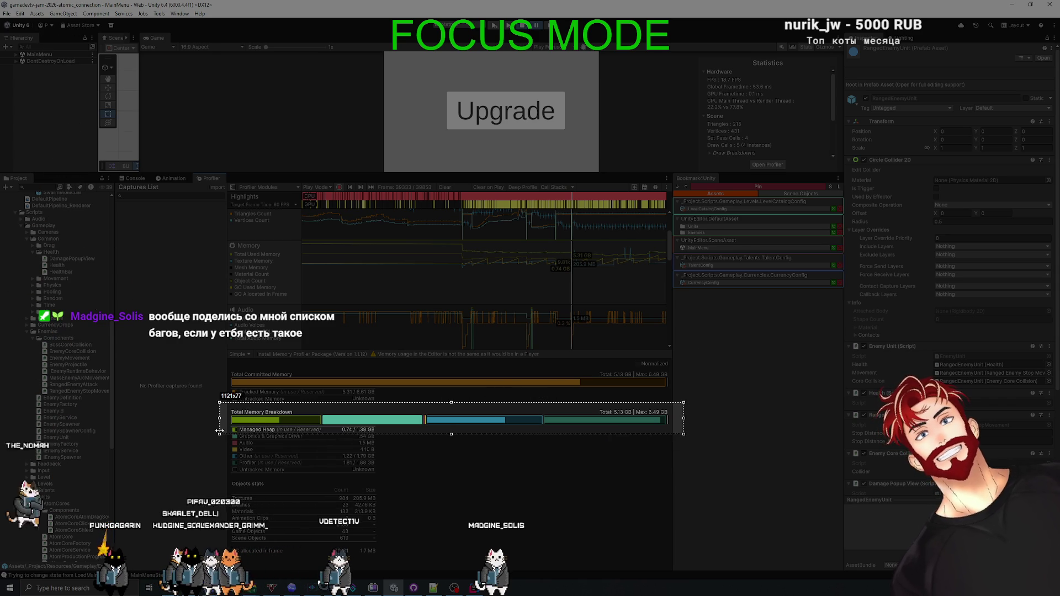
pyautogui.moveTo(449, 434); pyautogui.dragTo(449, 429)
pyautogui.hotkey('ctrl', 'c')
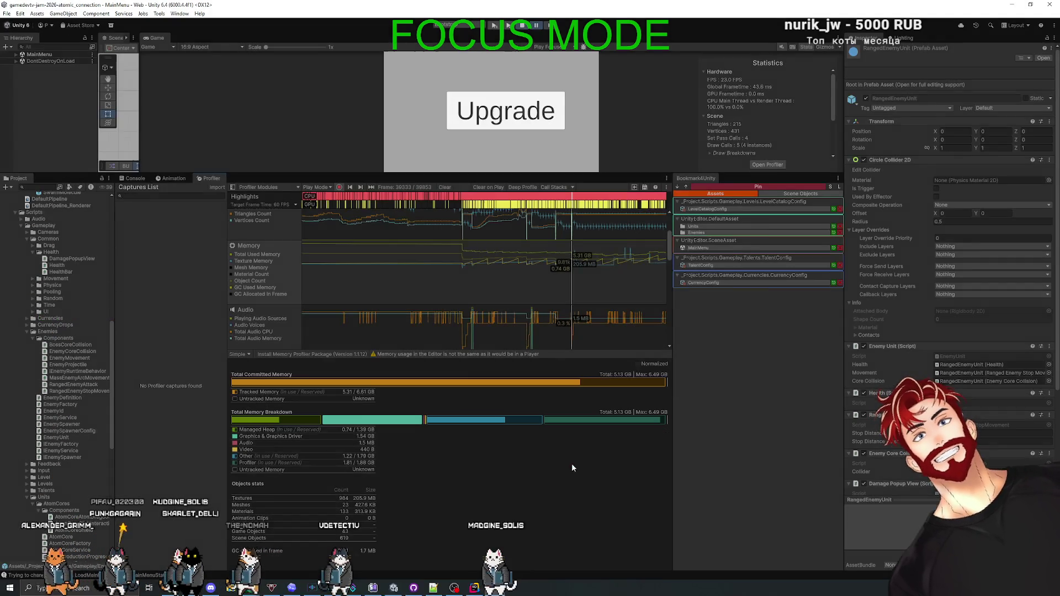
pyautogui.hotkey('alt', 'Tab')
# - Ask Codex 'не смущает что у нас там 5.5 гб памяти используется в меню уже?' and send it
pyautogui.write('не смущает что у нас там 5.5 гб памяти используется в меню уже?')
pyautogui.press('Return')
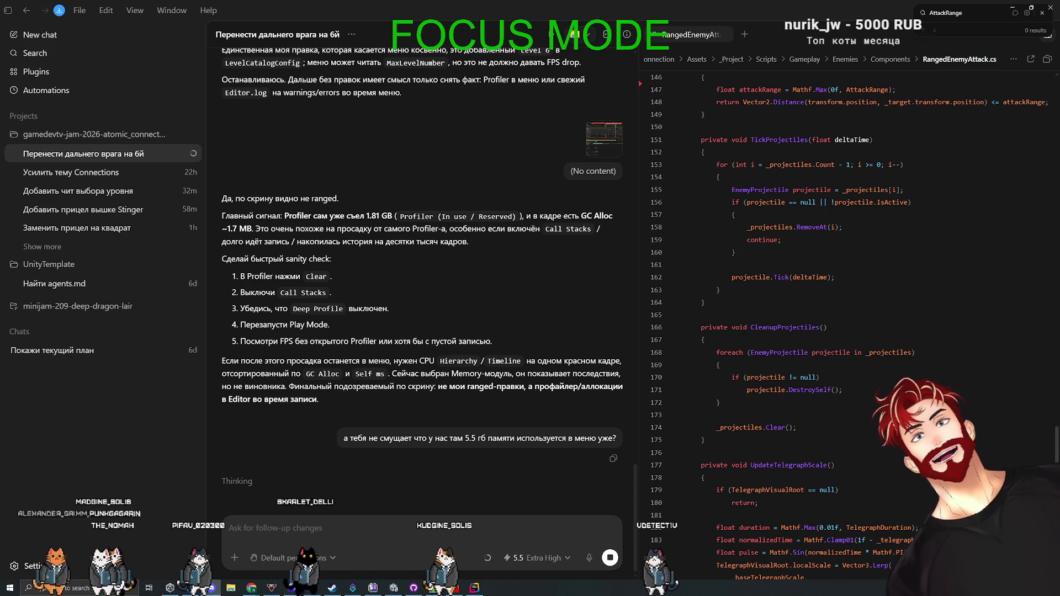
pyautogui.hotkey('alt', 'Tab')
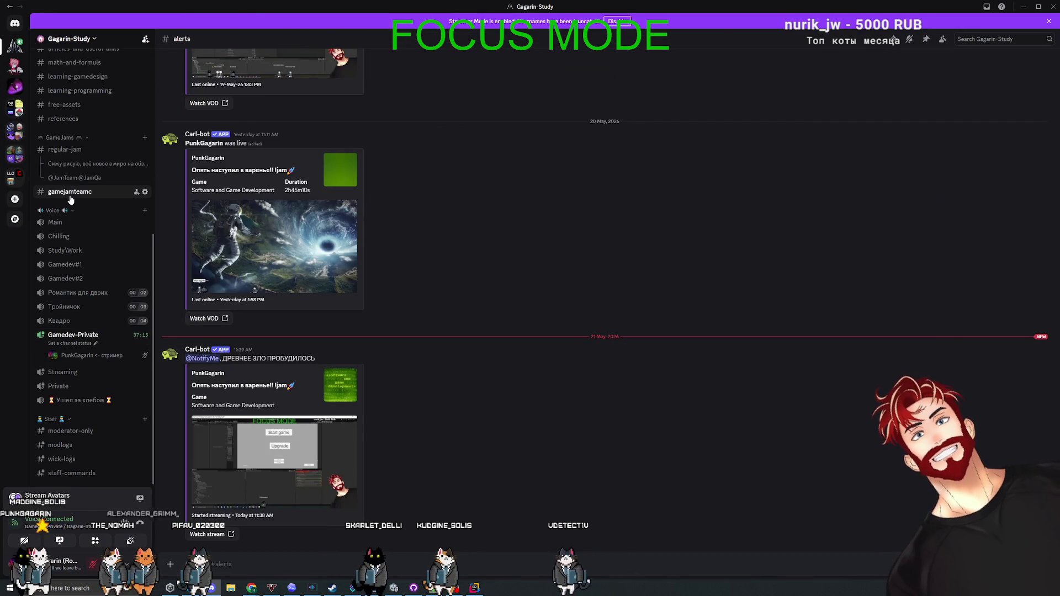
# - Open #regular-jam, scroll up to the plans, and highlight the note about the shield breaking the game
pyautogui.click(68, 159)
pyautogui.scroll(5, 432, 387)
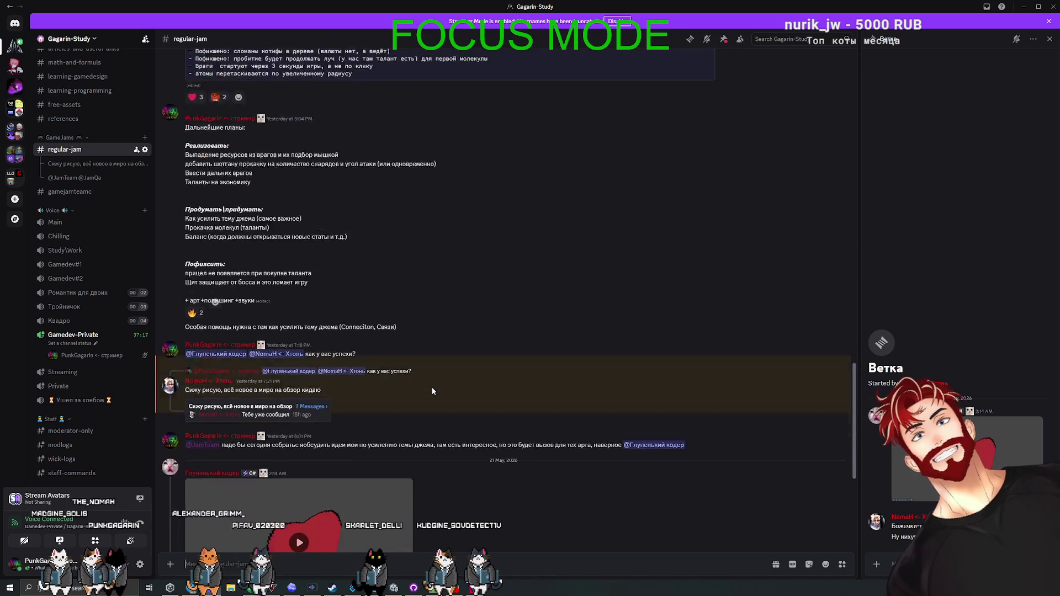
pyautogui.moveTo(224, 375)
pyautogui.mouseDown()
pyautogui.moveTo(327, 367)
pyautogui.moveTo(185, 375)
pyautogui.mouseUp()
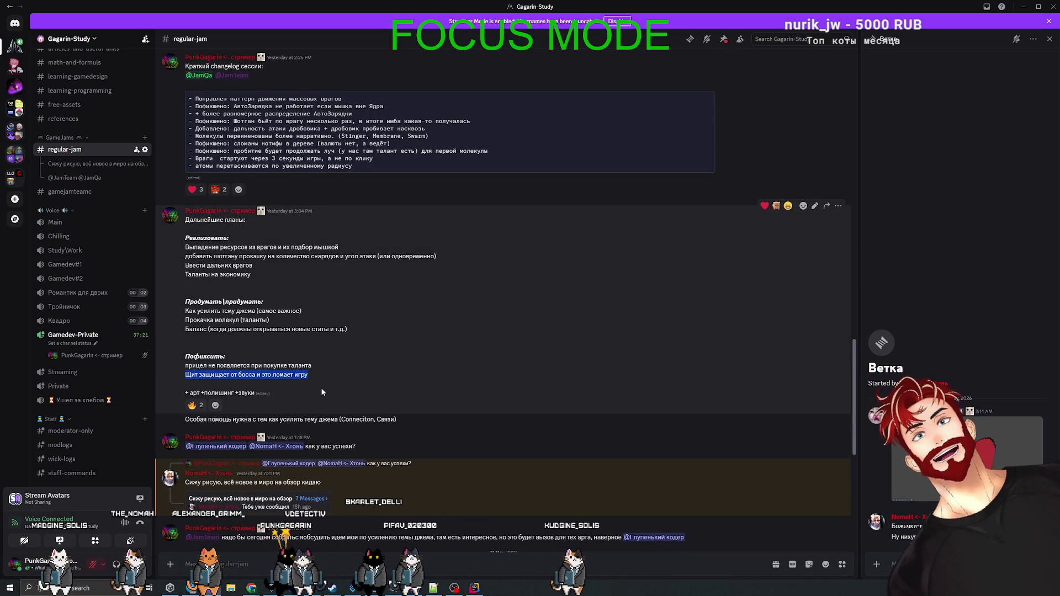
pyautogui.click(303, 379)
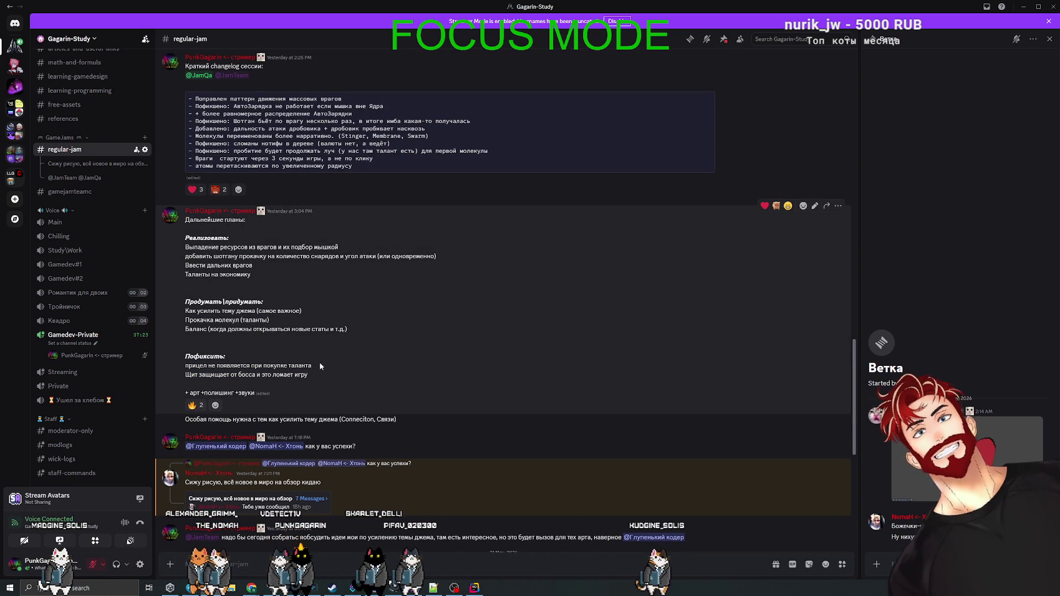
pyautogui.moveTo(311, 375); pyautogui.dragTo(184, 376)
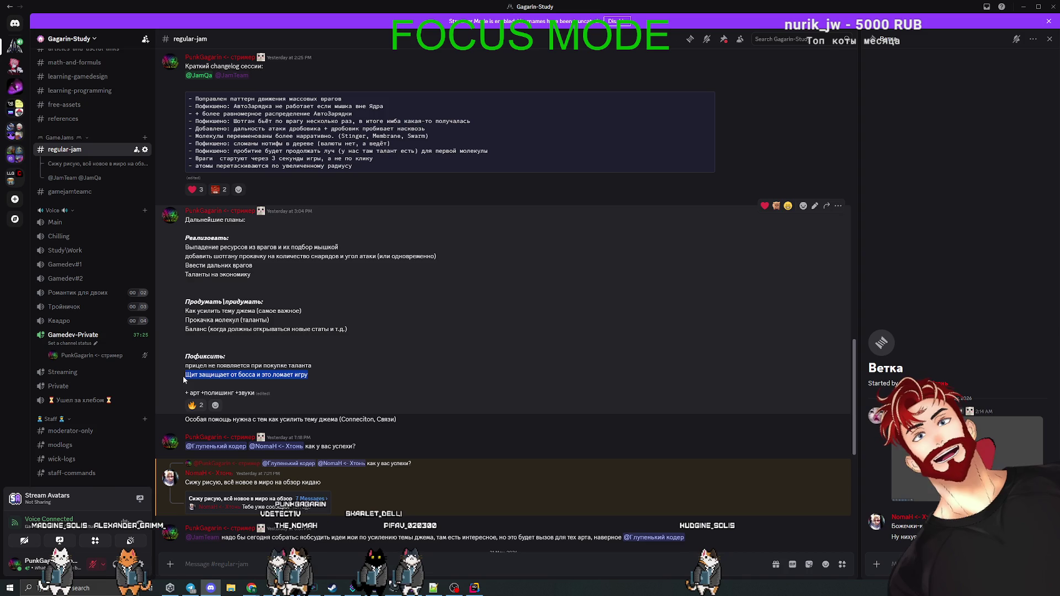
pyautogui.hotkey('alt', 'Tab')
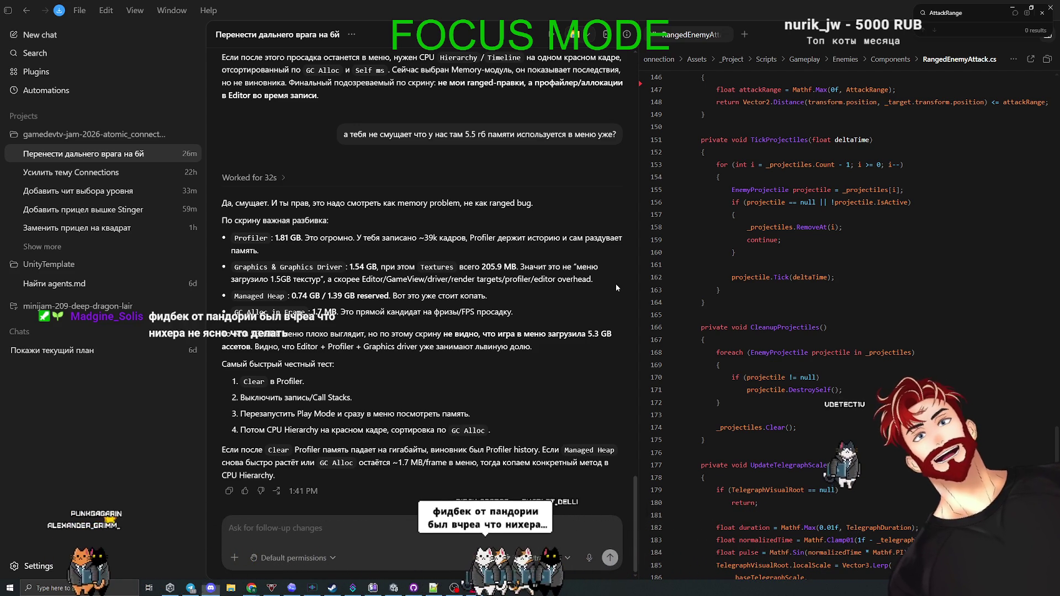
pyautogui.hotkey('alt', 'Tab')
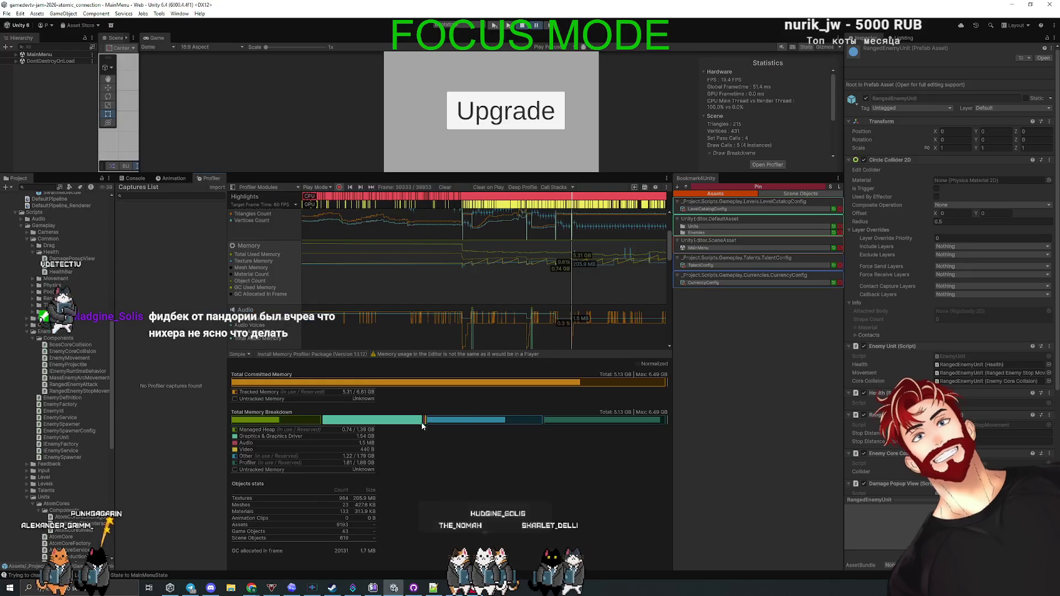
# - Clear all recorded Profiler frames and return to the Unity MainMenu editor window
pyautogui.click(444, 187)
pyautogui.hotkey('alt', 'Tab')
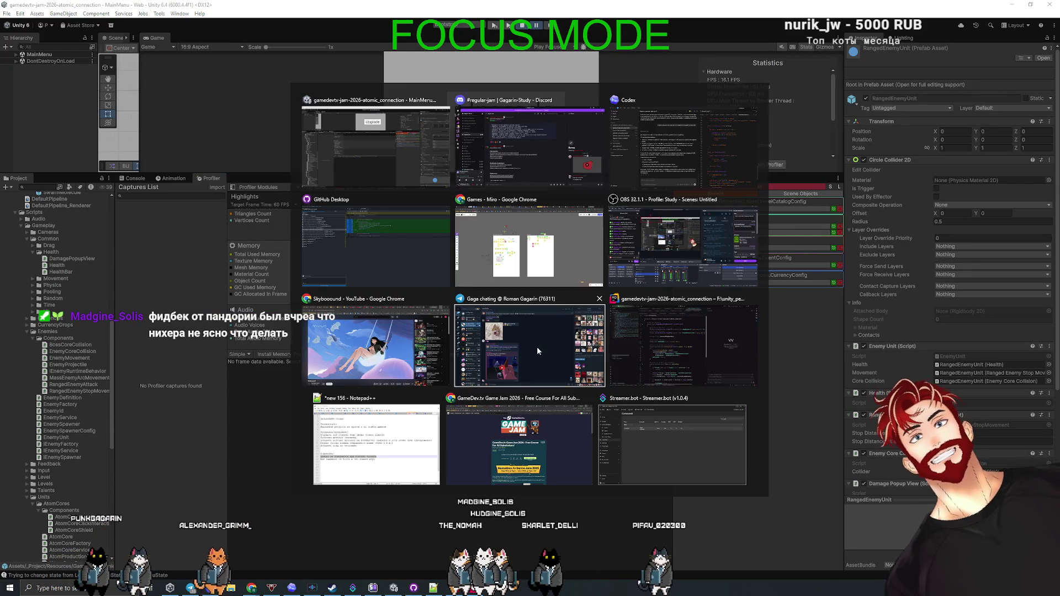
pyautogui.hotkey('alt', 'Tab')
pyautogui.hotkey('alt', 'Tab')
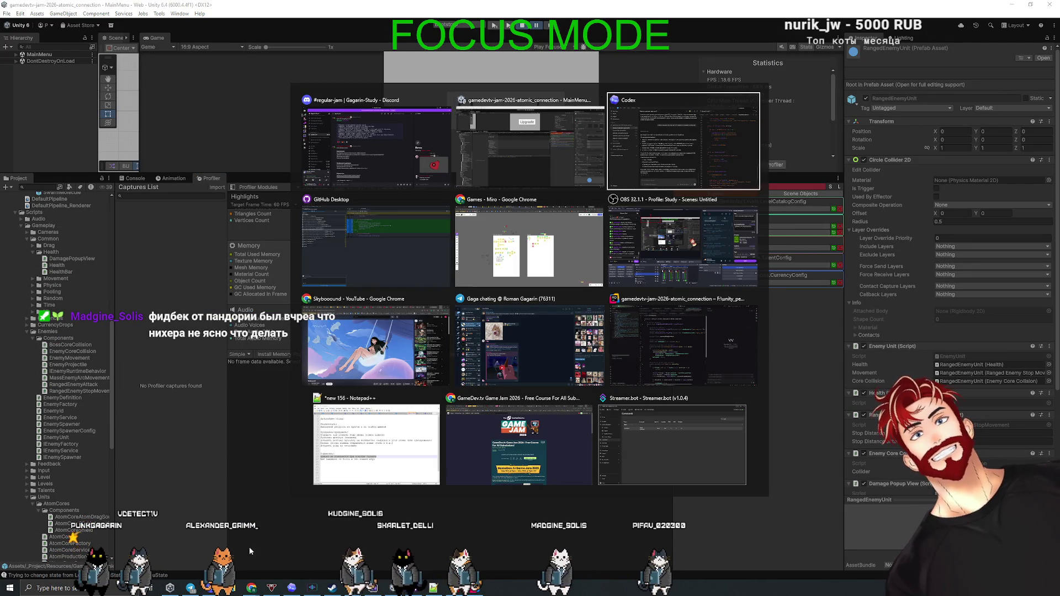
pyautogui.click(533, 159)
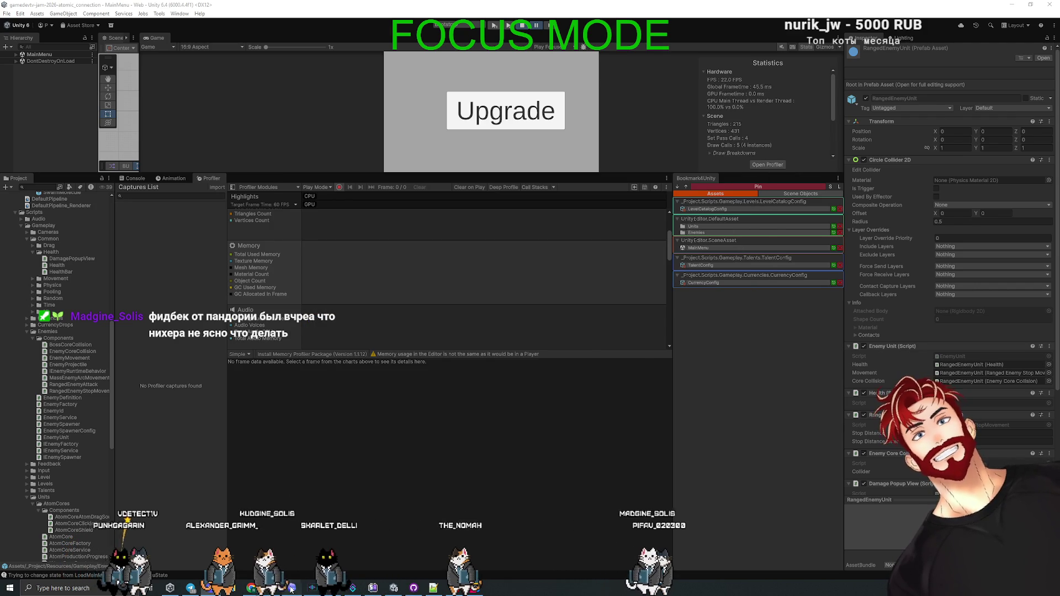
# - Minimize Codex, restart Play Mode on the main menu, and pause it for fresh data
pyautogui.hotkey('alt', 'Tab')
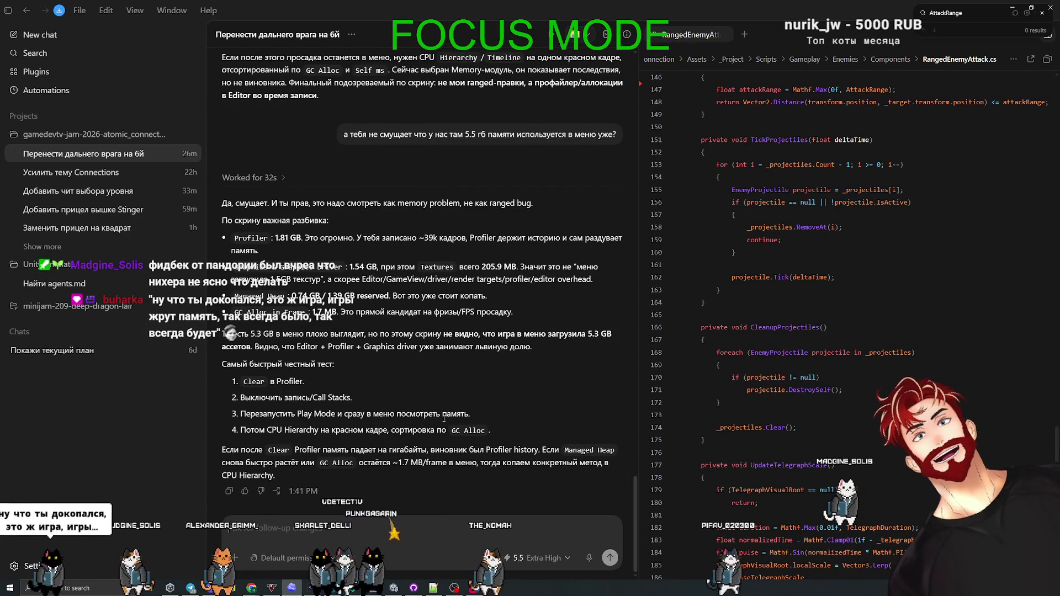
pyautogui.click(1011, 7)
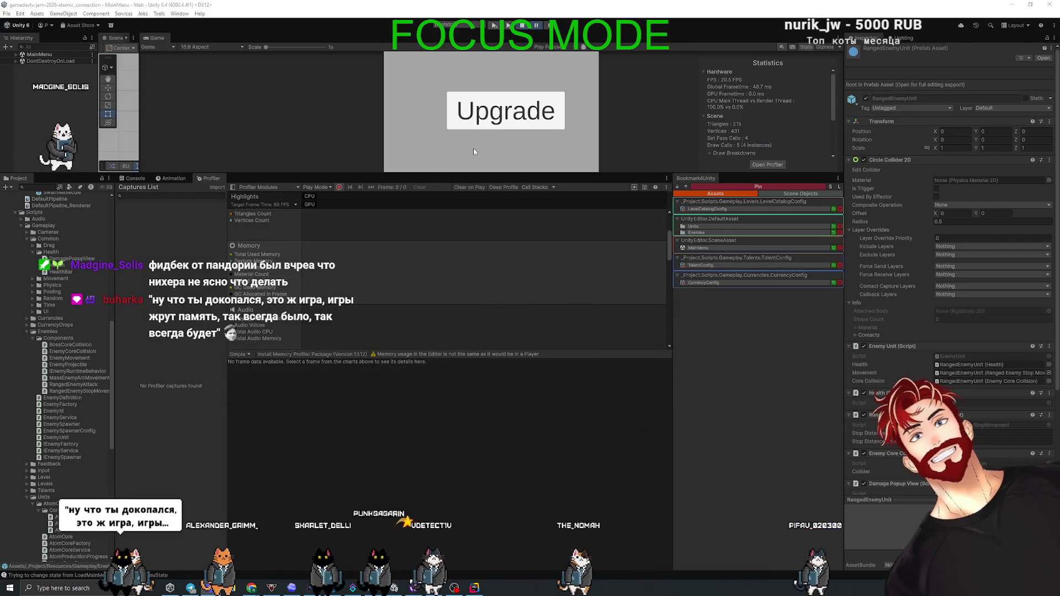
pyautogui.click(523, 26)
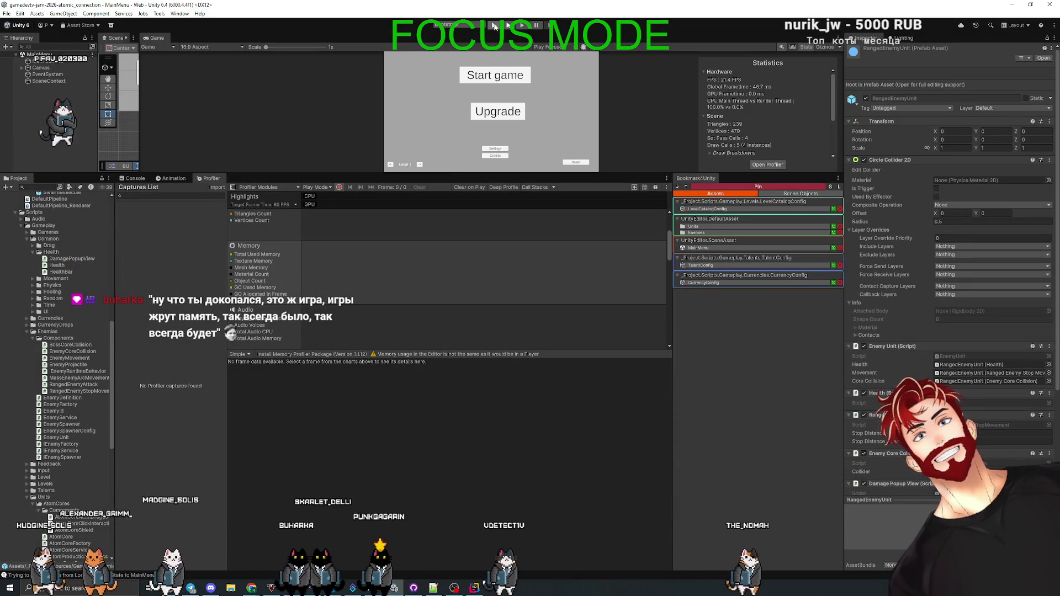
pyautogui.click(522, 26)
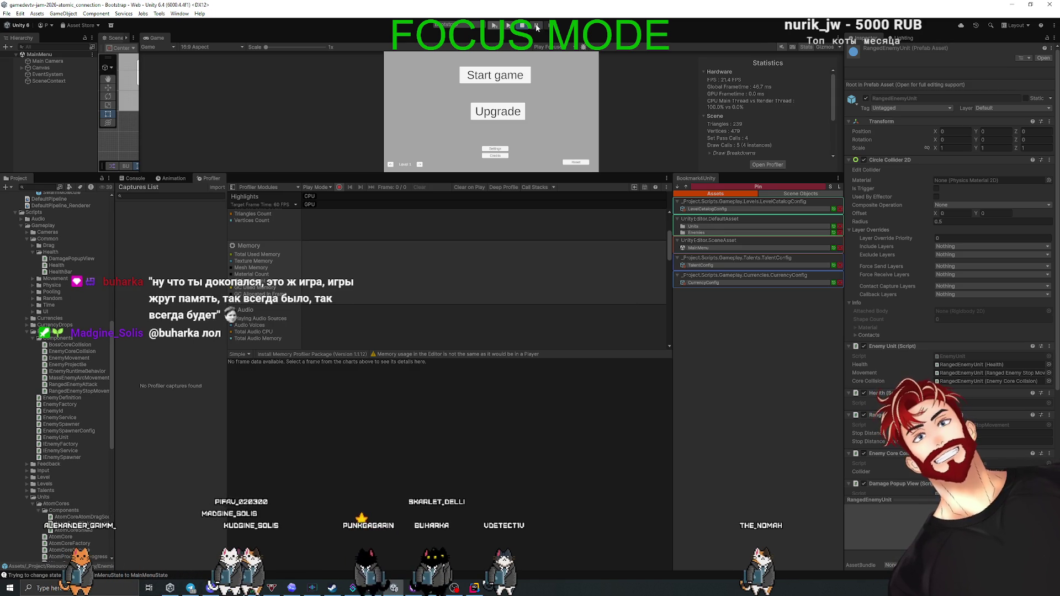
pyautogui.hotkey('ctrl', 'p')
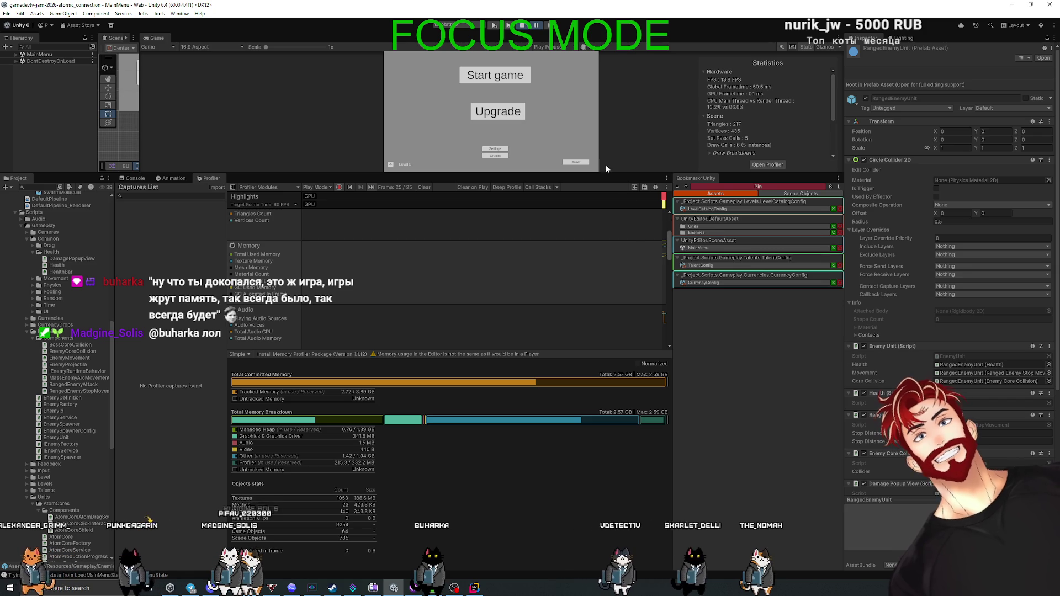
pyautogui.click(536, 26)
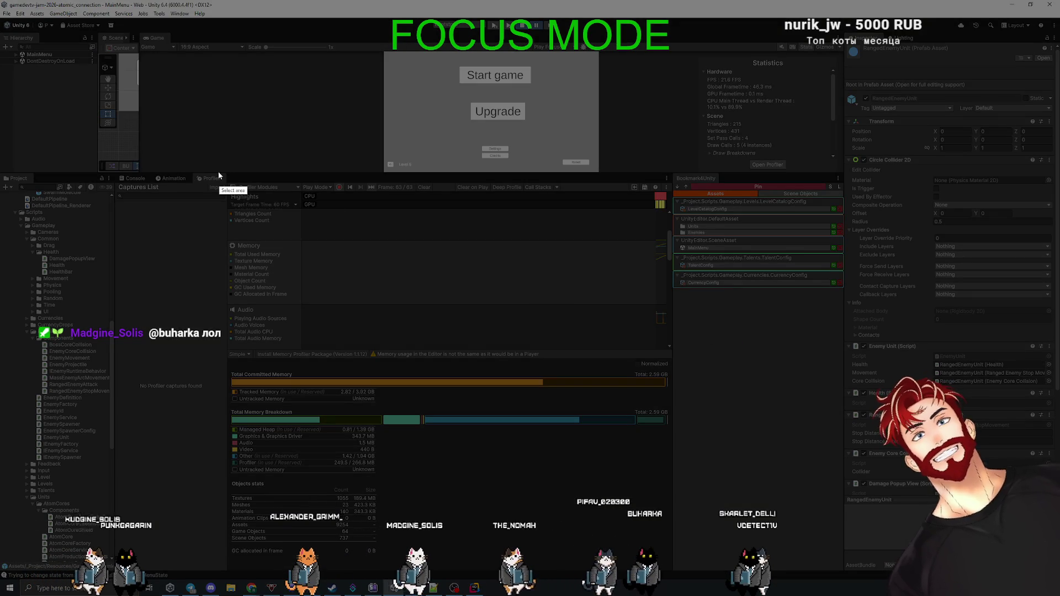
# - Copy a screenshot of the Profiler memory breakdown and bring the Codex chat forward
pyautogui.moveTo(217, 169)
pyautogui.mouseDown()
pyautogui.moveTo(690, 533)
pyautogui.moveTo(687, 571)
pyautogui.mouseUp()
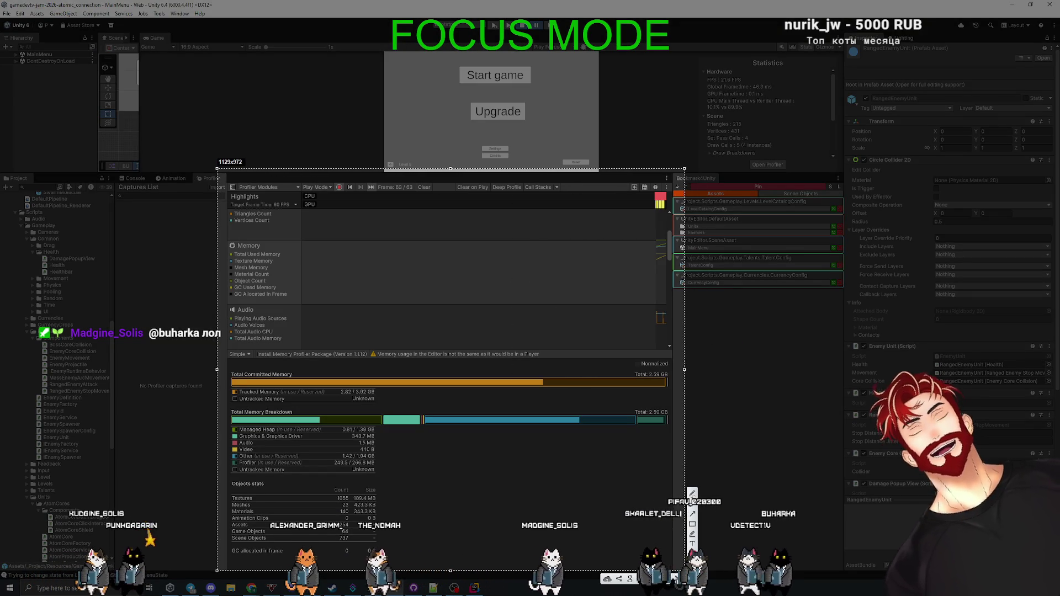
pyautogui.hotkey('ctrl', 'c')
pyautogui.hotkey('alt', 'Tab')
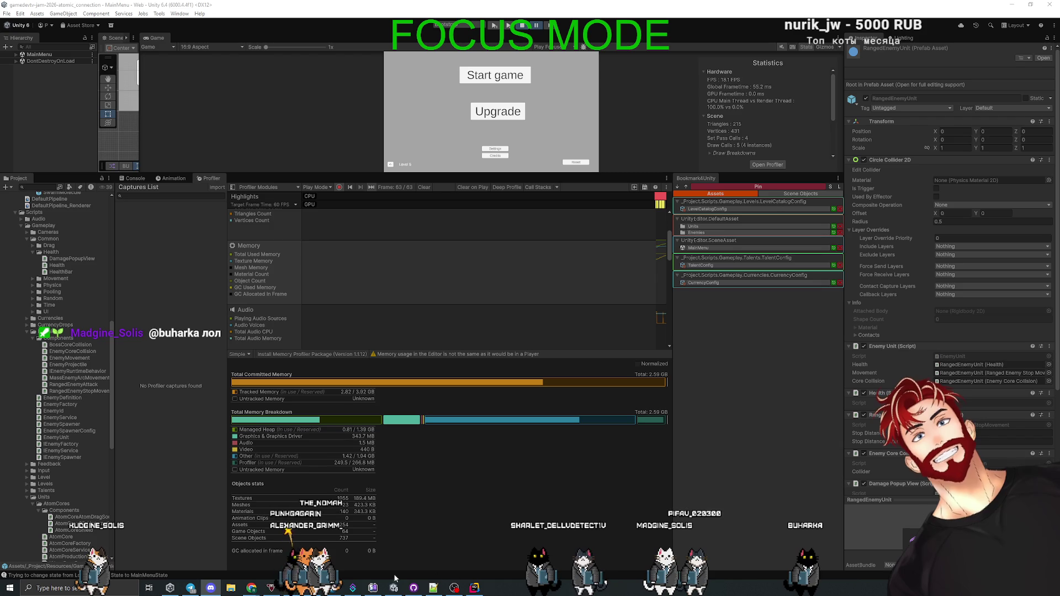
pyautogui.click(292, 589)
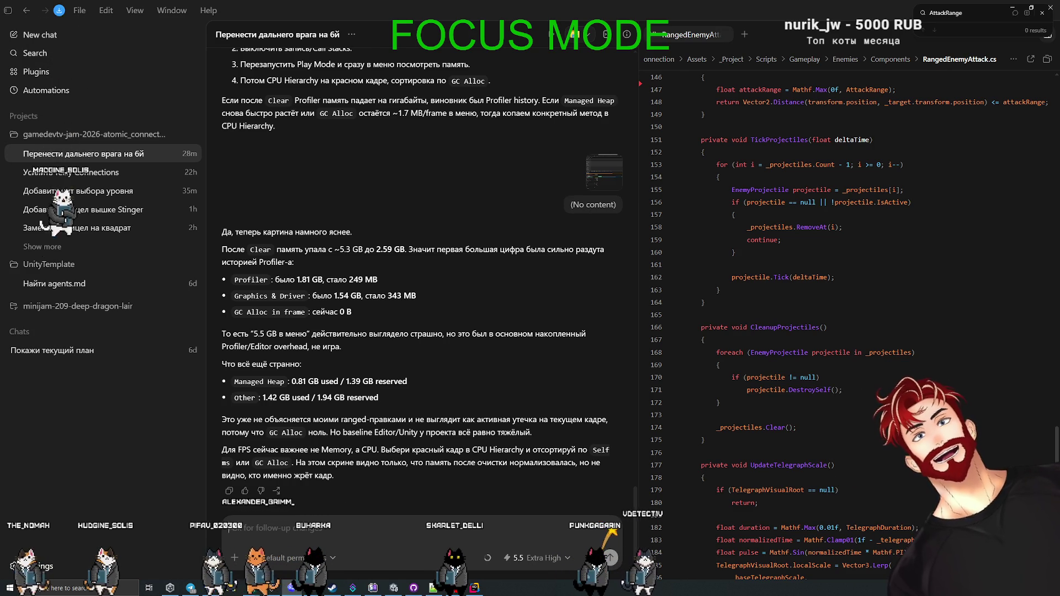
# - After reading Codex's explanation of the 5.3 GB to 2.59 GB drop, leave the chat
pyautogui.hotkey('alt', 'Tab')
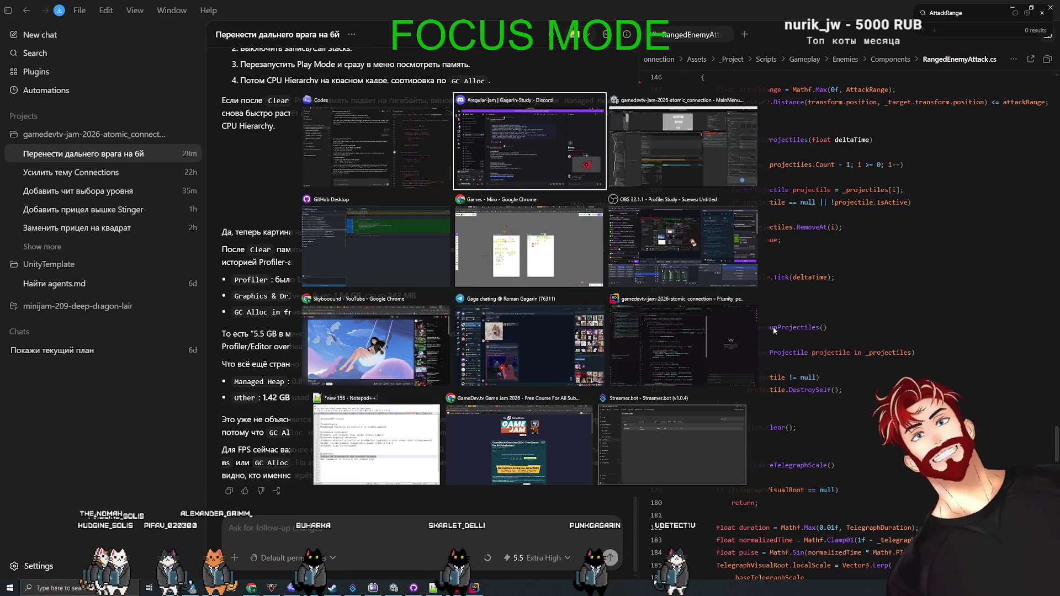
# - Show the CPU capture highlights (97% over target, median 51.028 ms) and copy a screenshot of them
pyautogui.hotkey('alt', 'Tab')
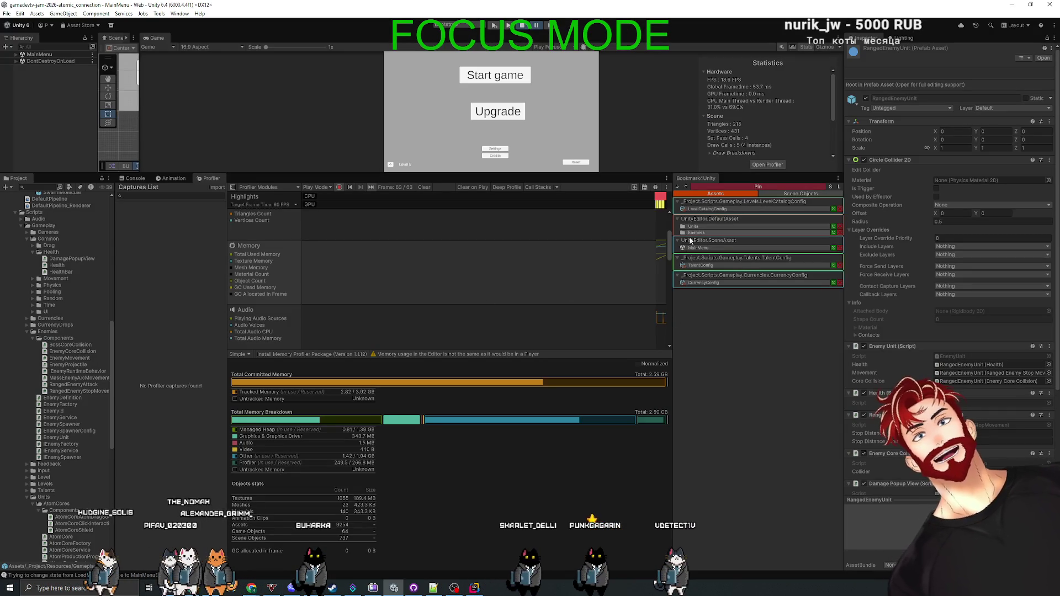
pyautogui.scroll(3, 374, 250)
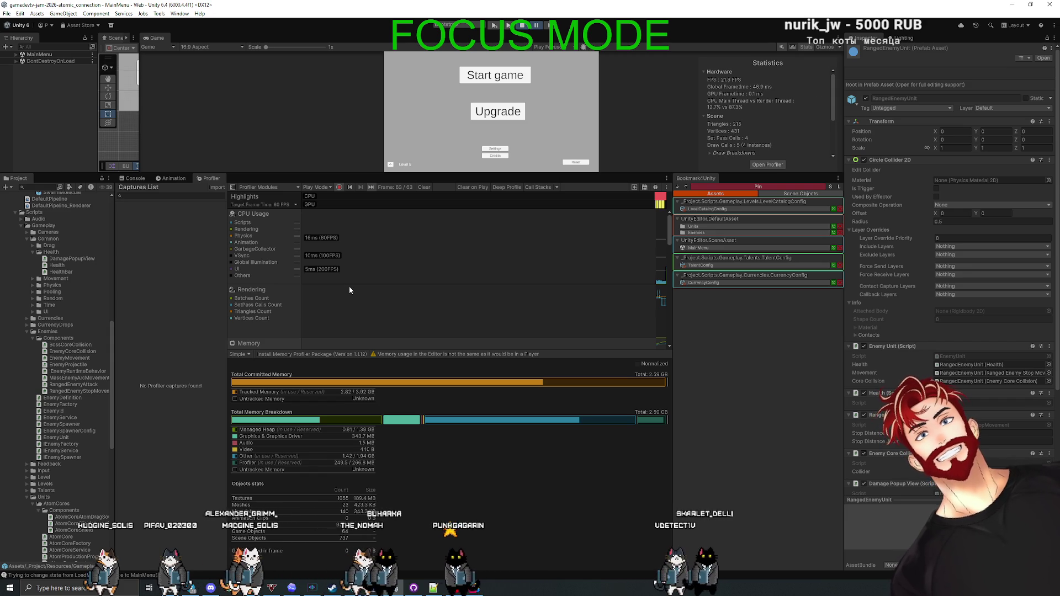
pyautogui.click(659, 197)
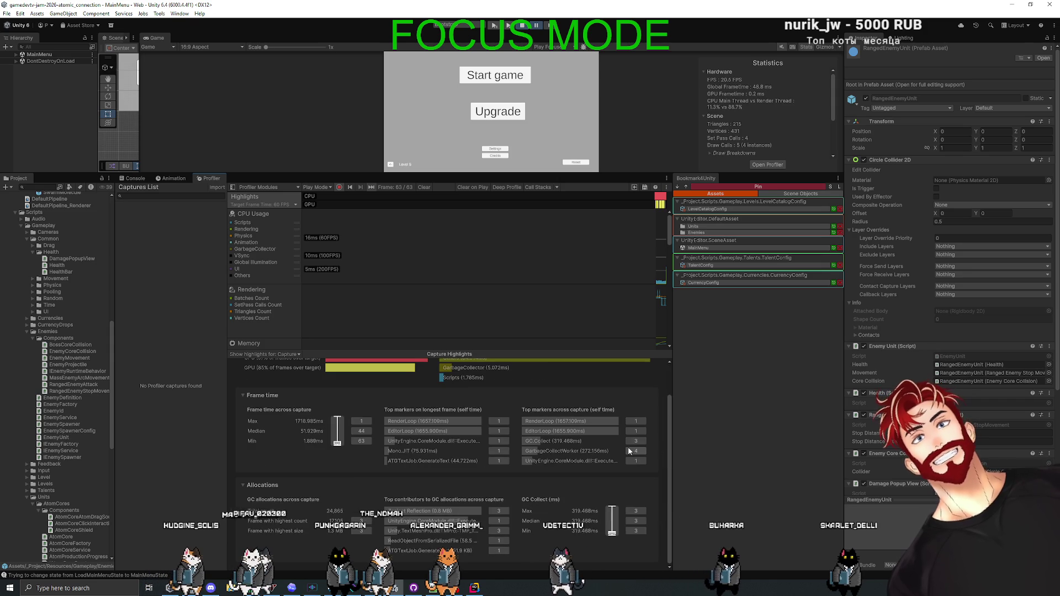
pyautogui.scroll(-1, 609, 432)
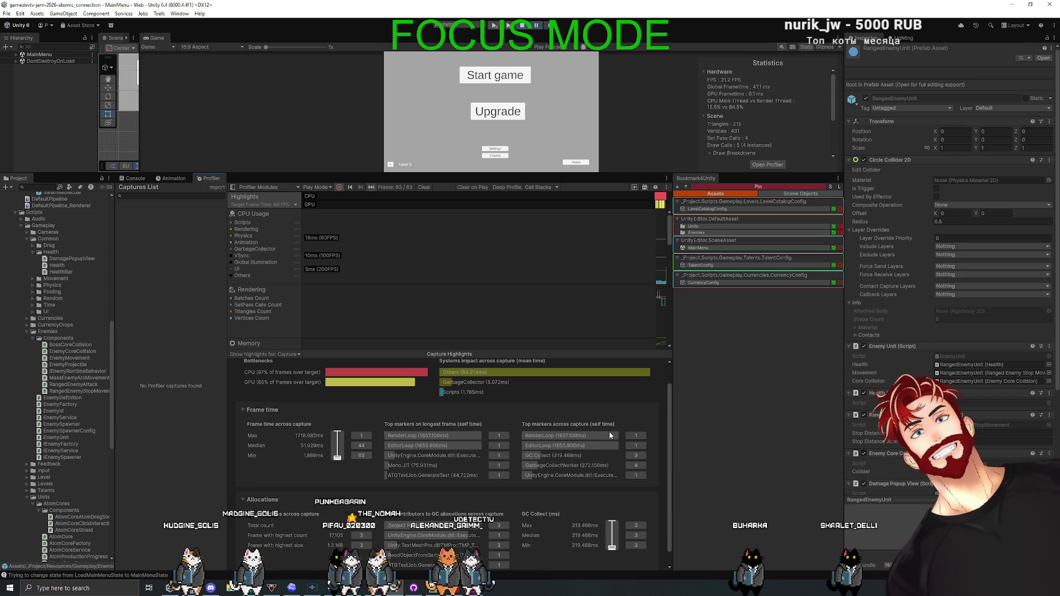
pyautogui.press('Print')
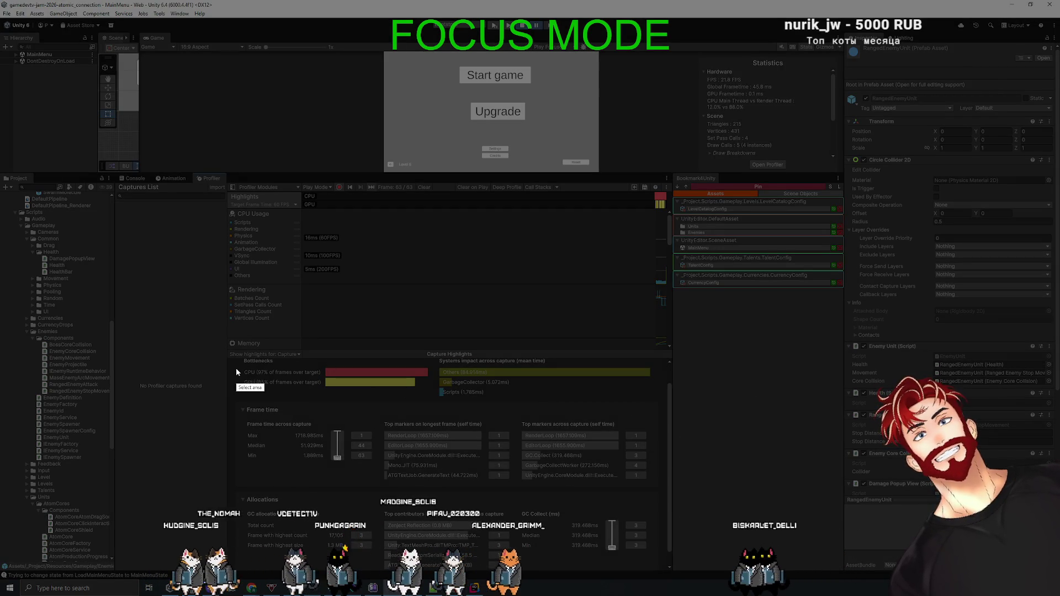
pyautogui.moveTo(223, 342)
pyautogui.mouseDown()
pyautogui.moveTo(650, 541)
pyautogui.moveTo(676, 580)
pyautogui.mouseUp()
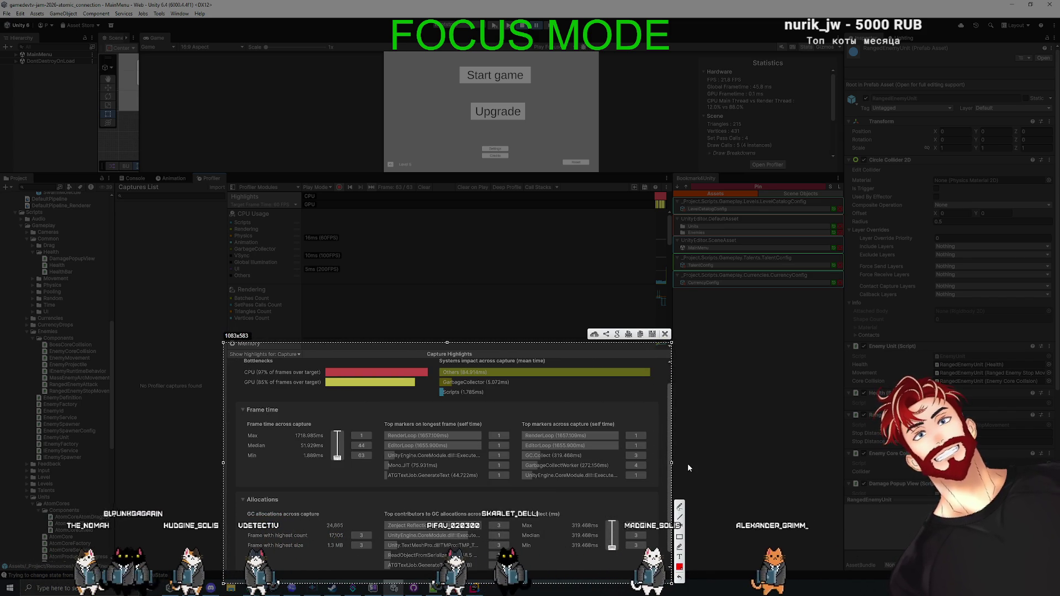
pyautogui.hotkey('ctrl', 'c')
pyautogui.hotkey('alt', 'Tab')
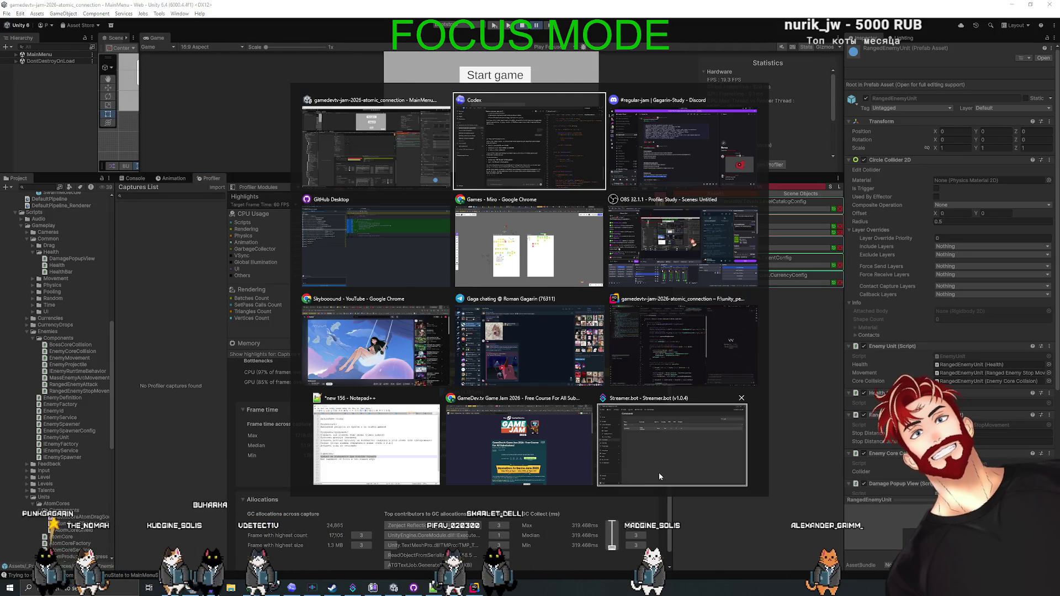
# - Send the capture-highlights screenshot to Codex, read its reply, and return to Unity
pyautogui.hotkey('ctrl', 'v')
pyautogui.press('Return')
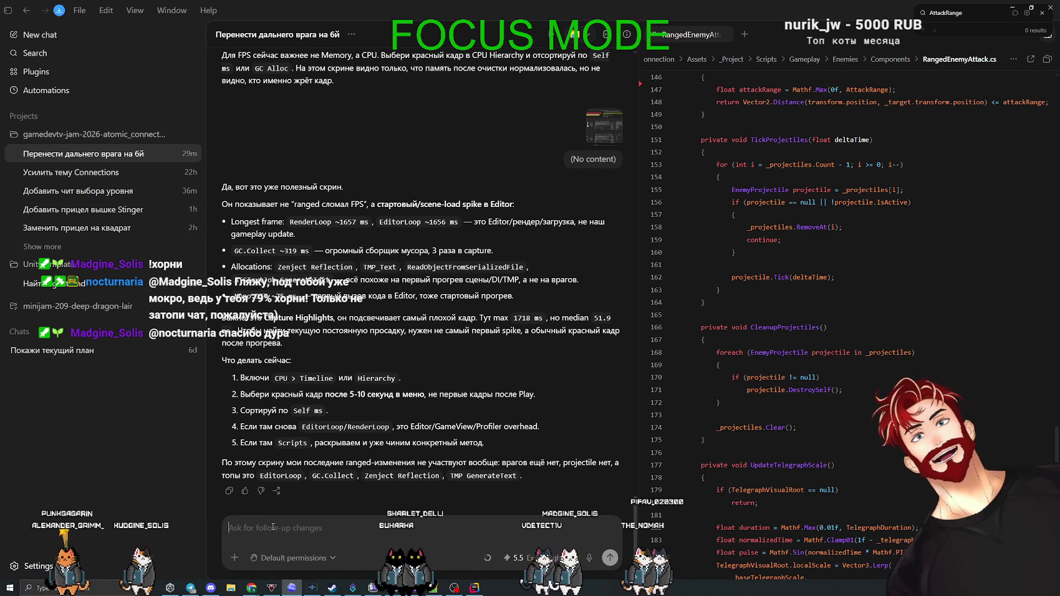
pyautogui.hotkey('alt', 'Tab')
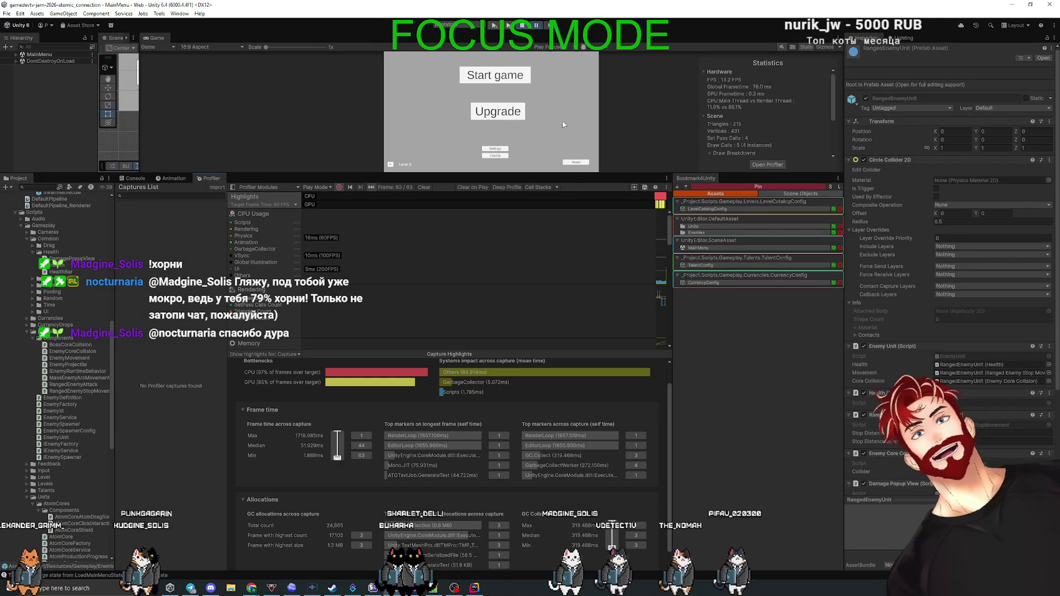
# - Resume the game, pick a slow red frame, and select EditorLoop in its hierarchy
pyautogui.click(537, 26)
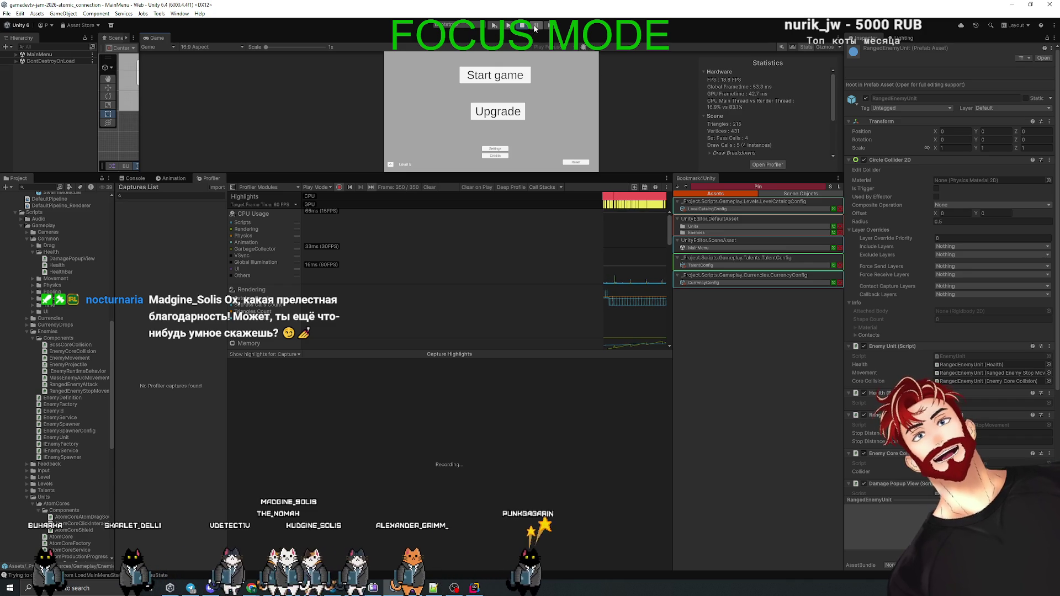
pyautogui.moveTo(662, 196)
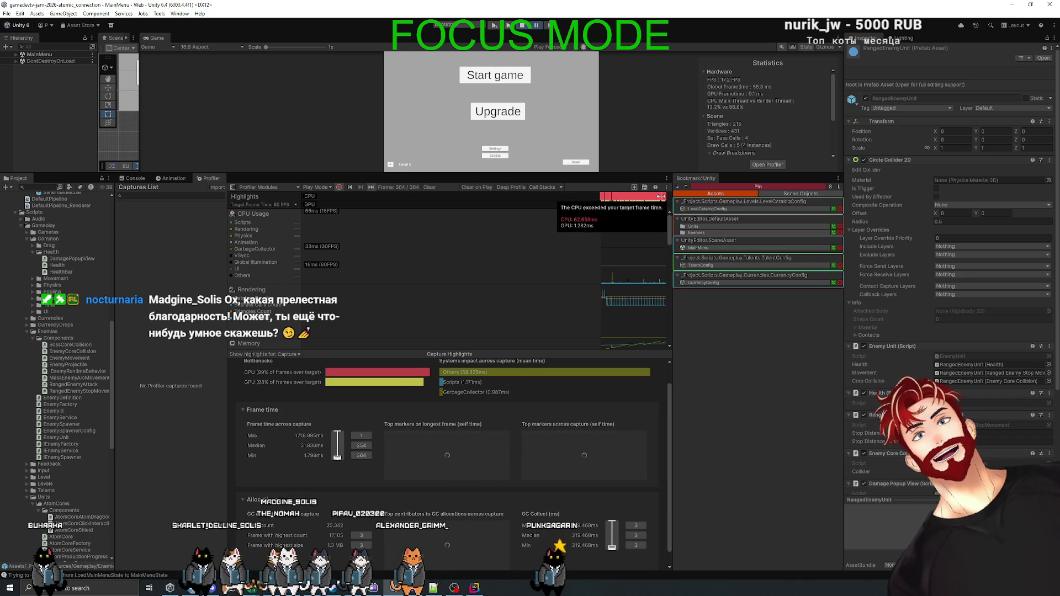
pyautogui.click(661, 203)
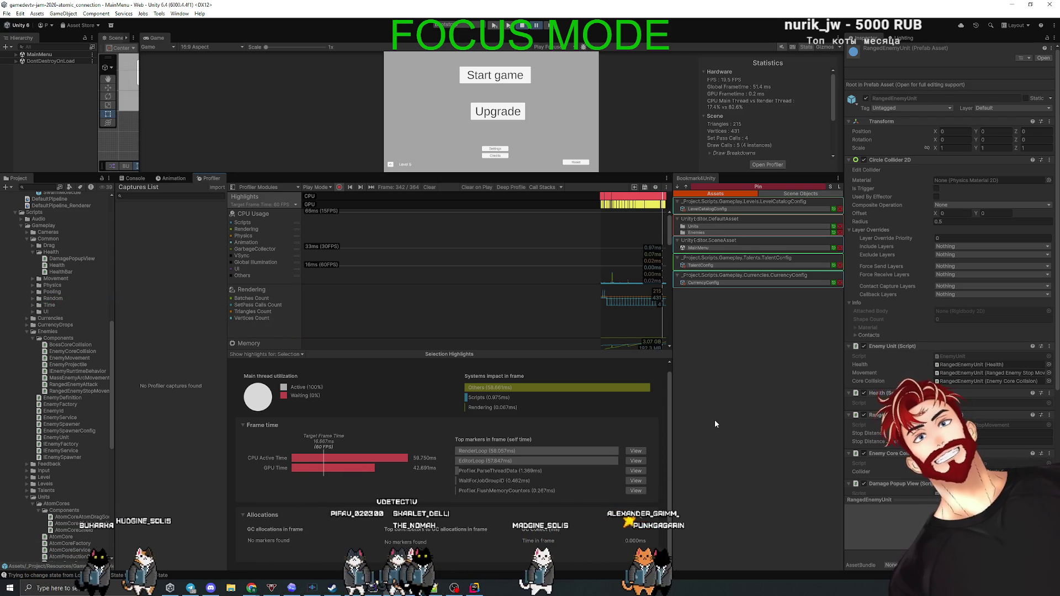
pyautogui.click(633, 461)
pyautogui.click(296, 372)
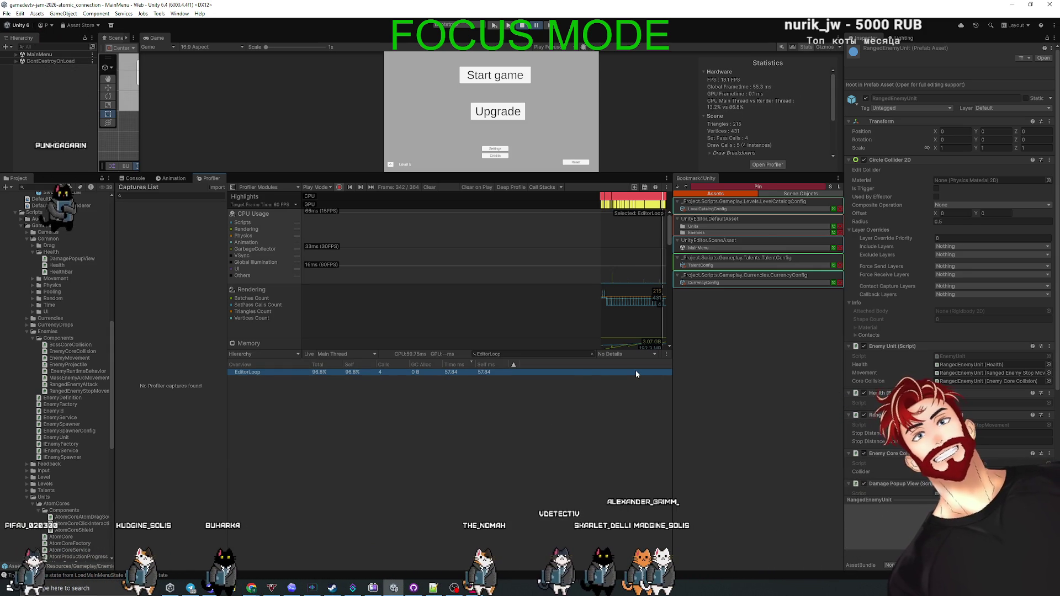
# - Show that frame's highlights (CPU 59.750 ms, GPU 42.891 ms) and check the profiling target list
pyautogui.hotkey('alt', 'Tab')
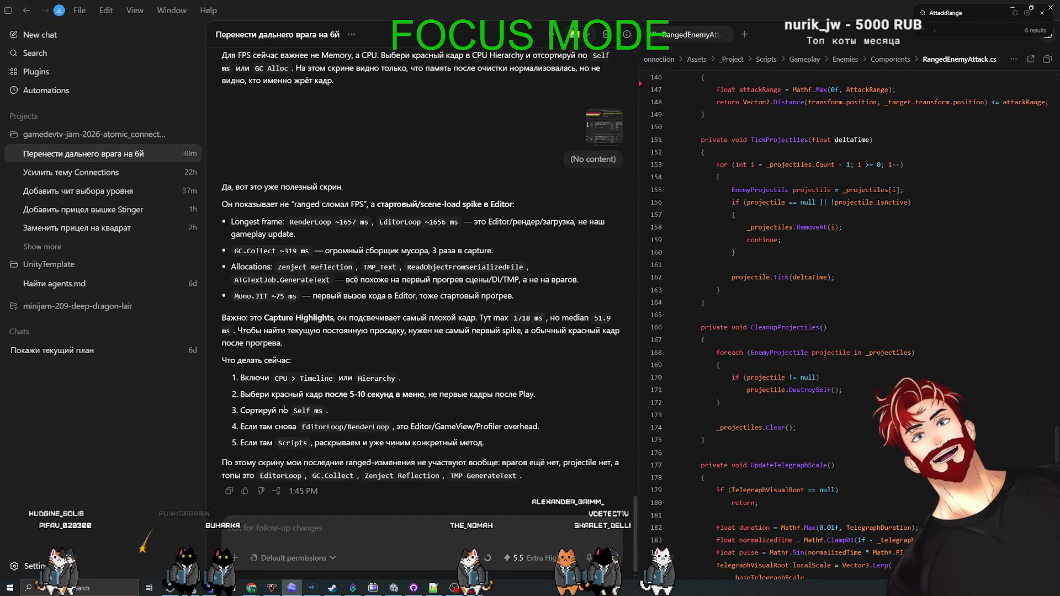
pyautogui.hotkey('alt', 'Tab')
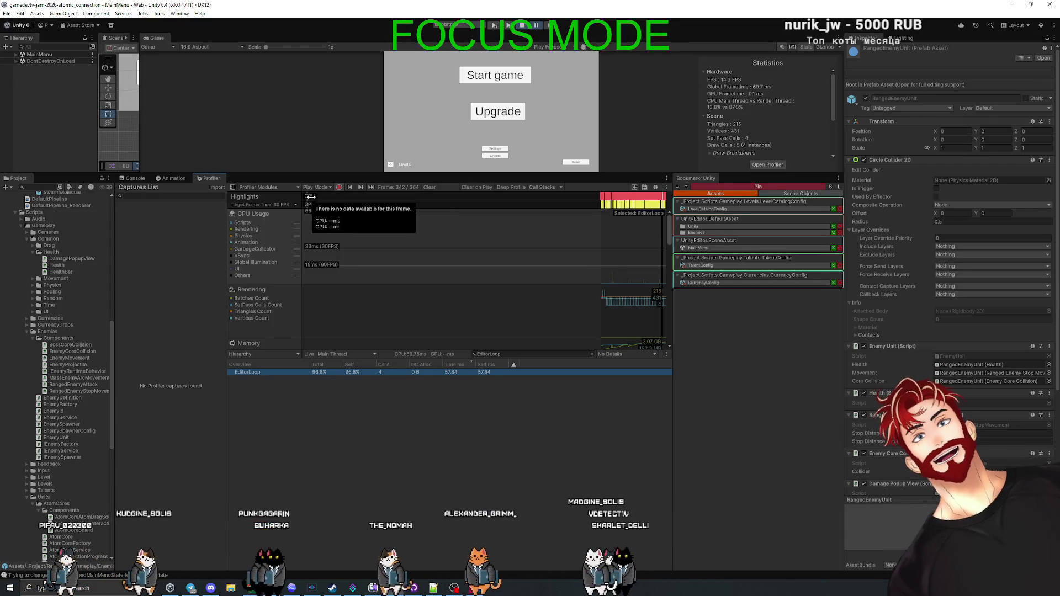
pyautogui.click(652, 197)
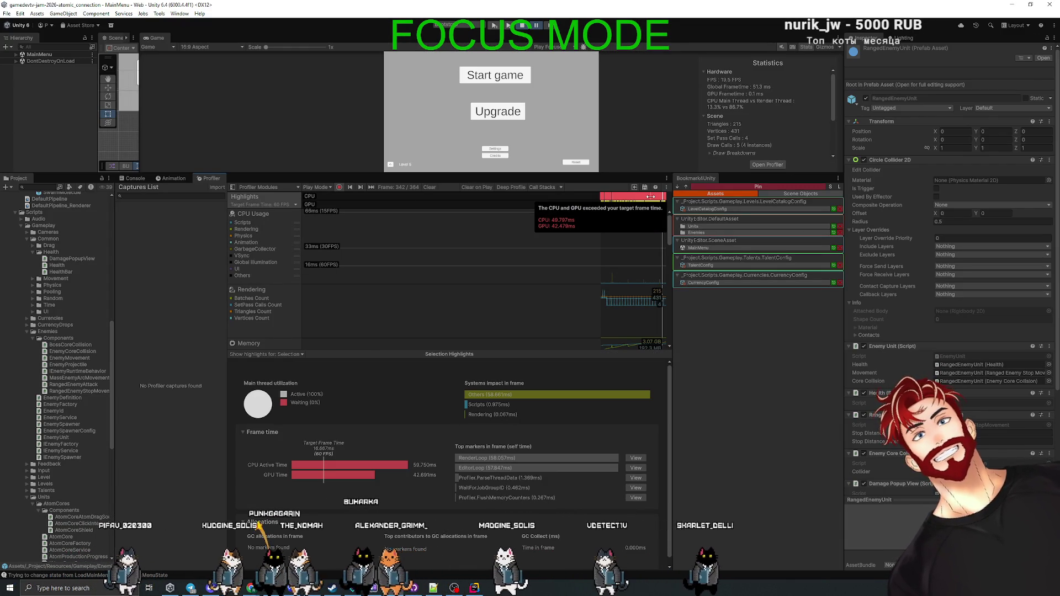
pyautogui.scroll(-1, 487, 428)
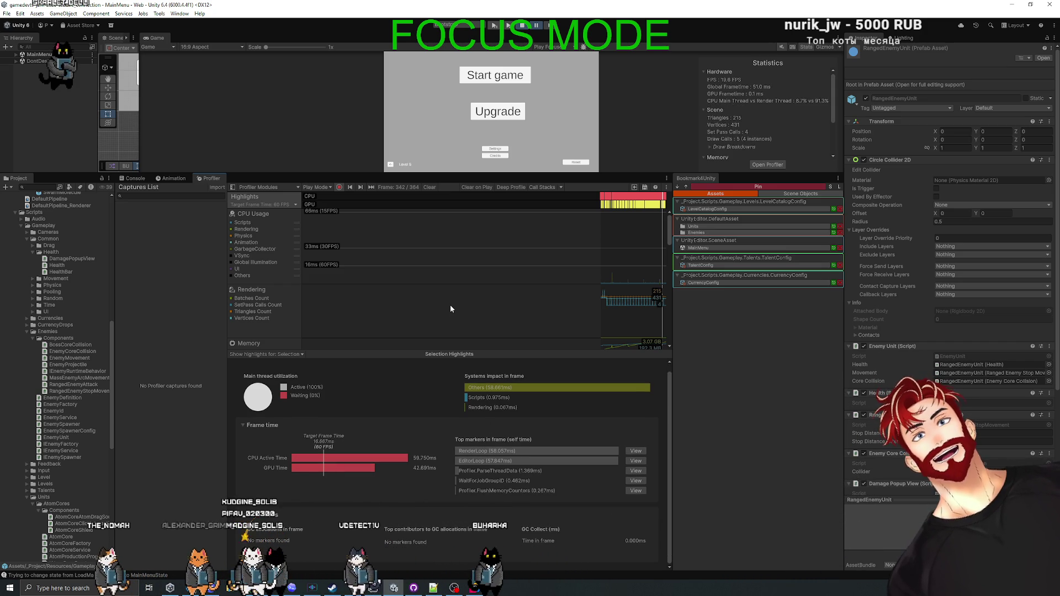
pyautogui.click(319, 187)
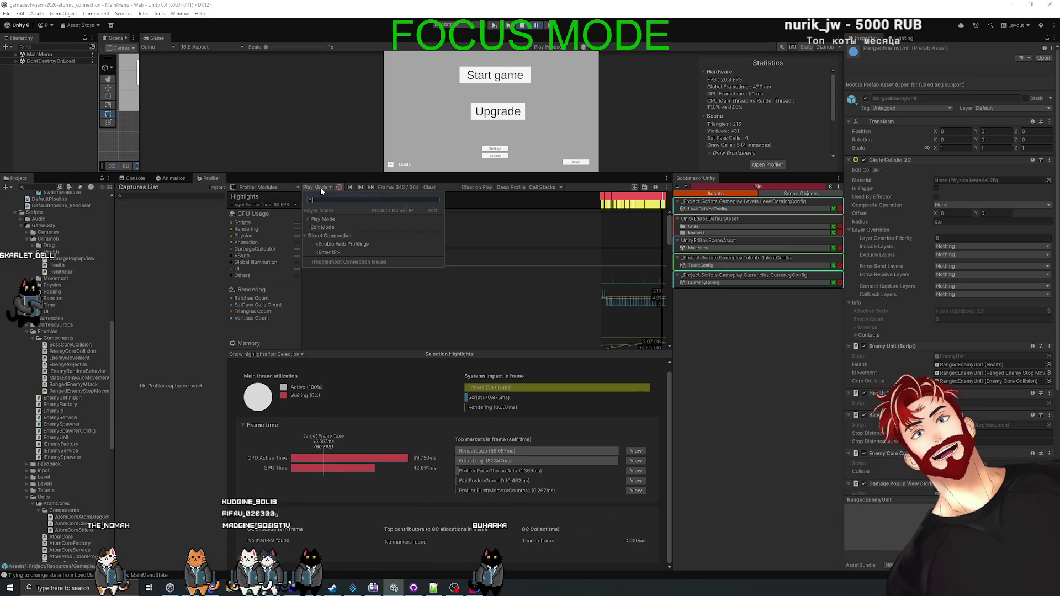
pyautogui.scroll(-2, 493, 271)
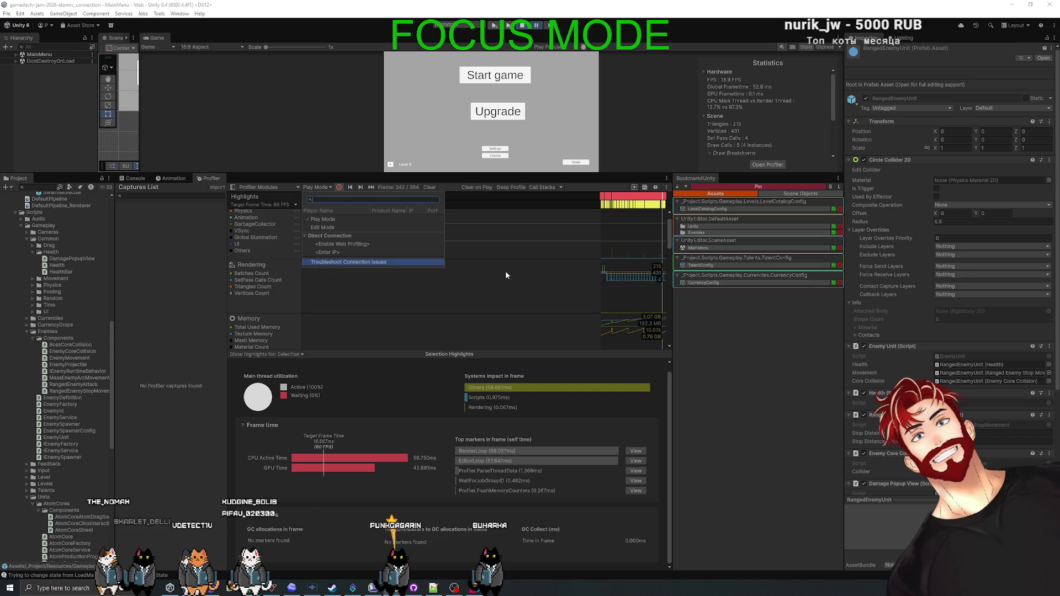
pyautogui.click(547, 247)
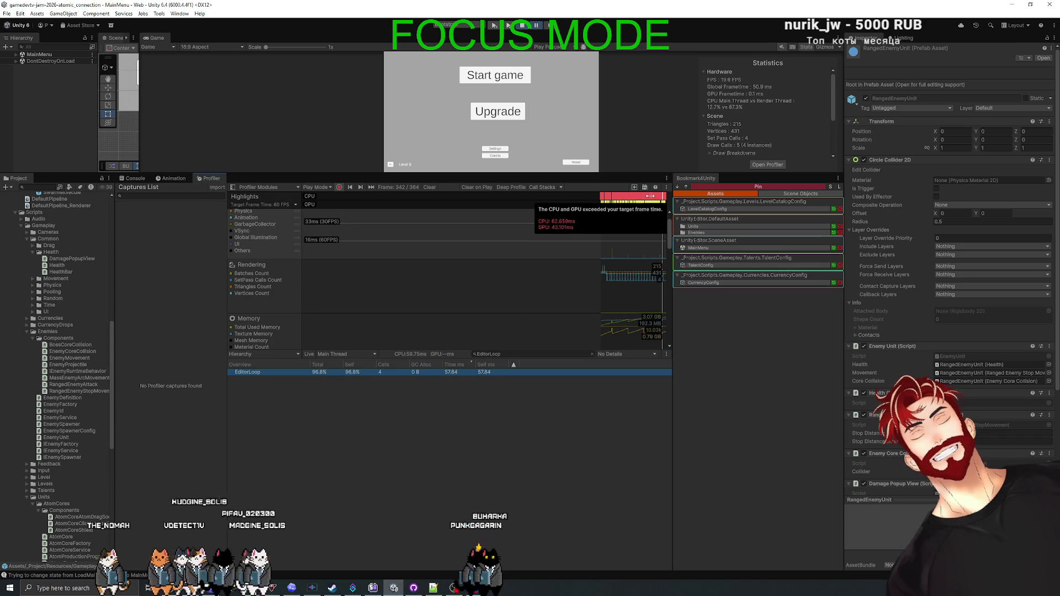
pyautogui.scroll(-1, 396, 439)
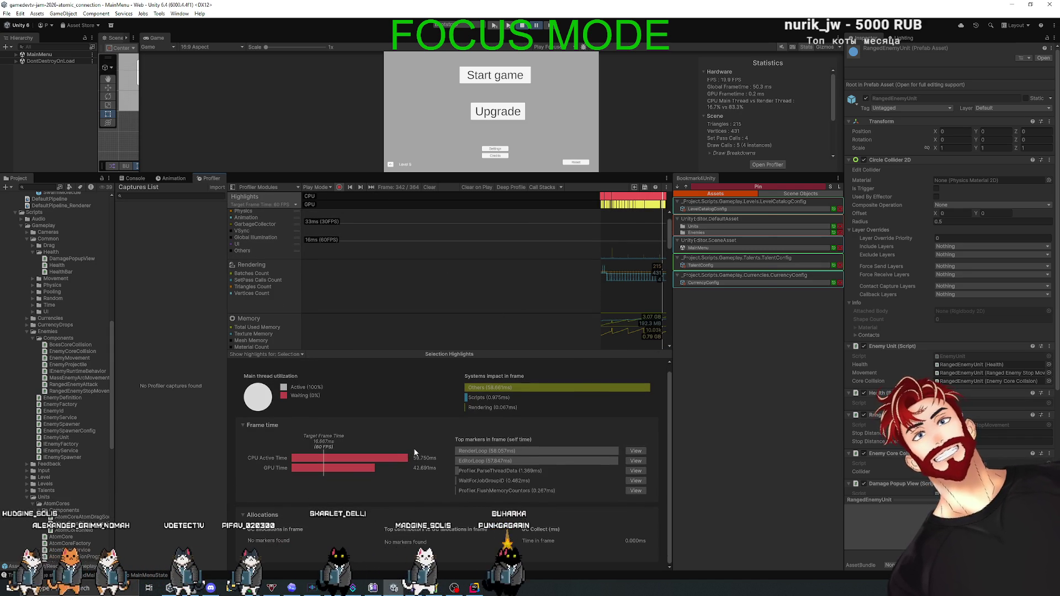
pyautogui.hotkey('alt', 'Tab')
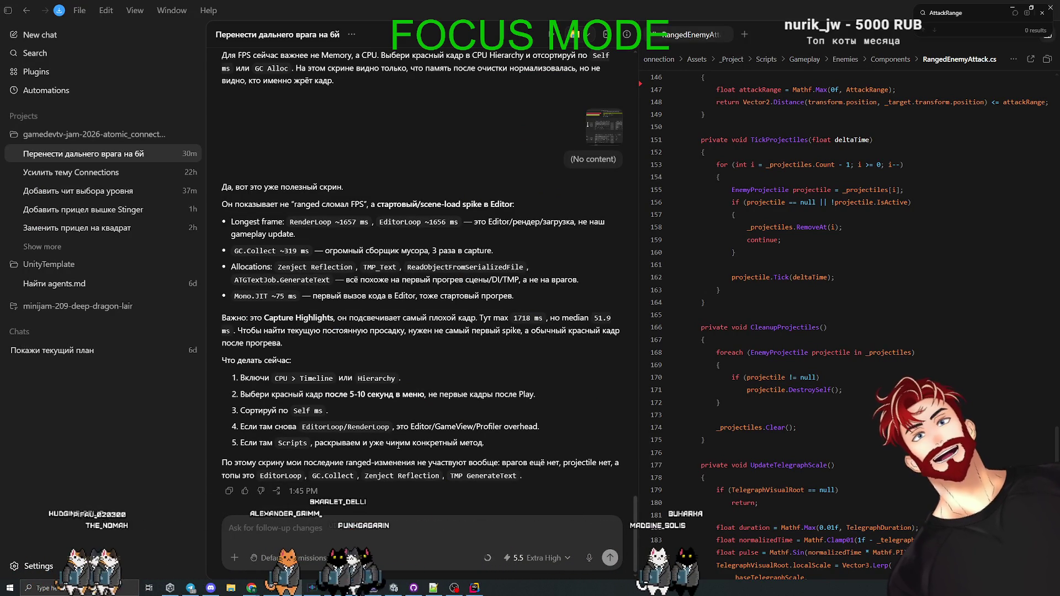
# - Quote the 'Включи CPU > Timeline или Hierarchy' step to Codex with the question '- ГДЕ'
pyautogui.moveTo(412, 377); pyautogui.dragTo(241, 378)
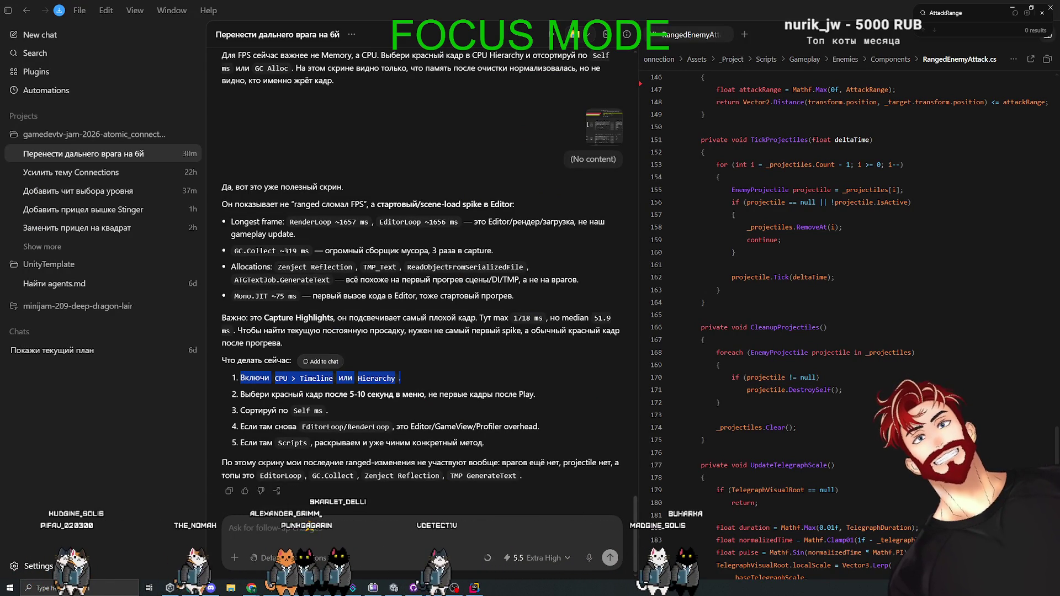
pyautogui.click(290, 547)
pyautogui.hotkey('ctrl', 'v')
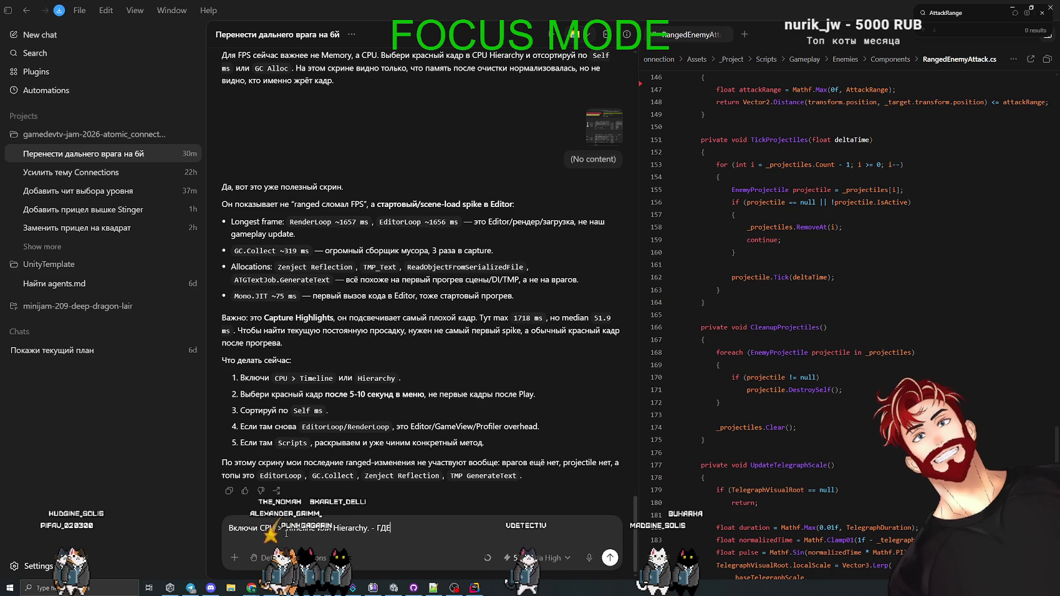
pyautogui.press('Return')
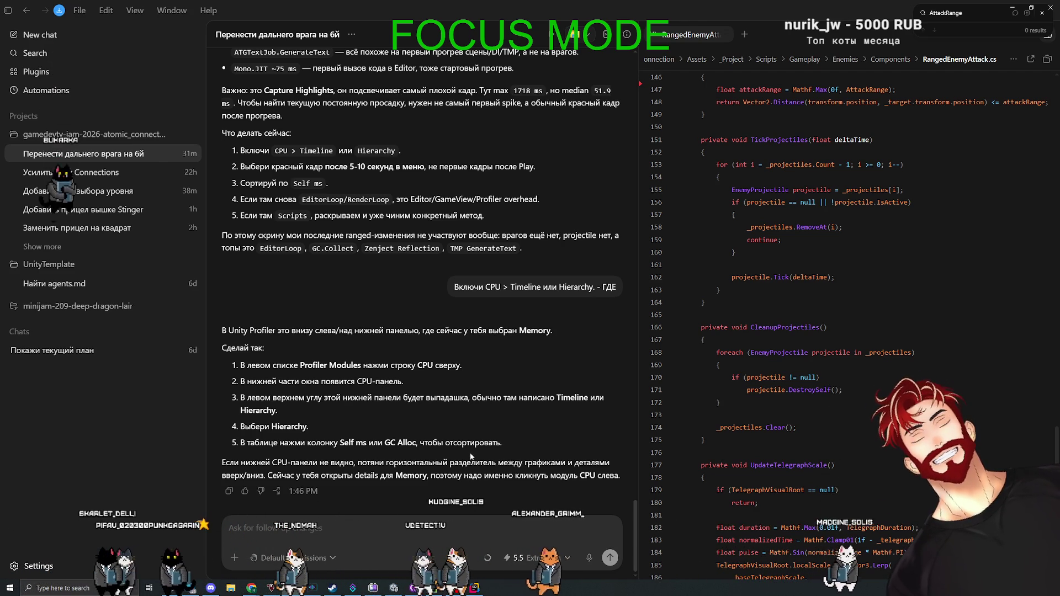
pyautogui.hotkey('alt', 'Tab')
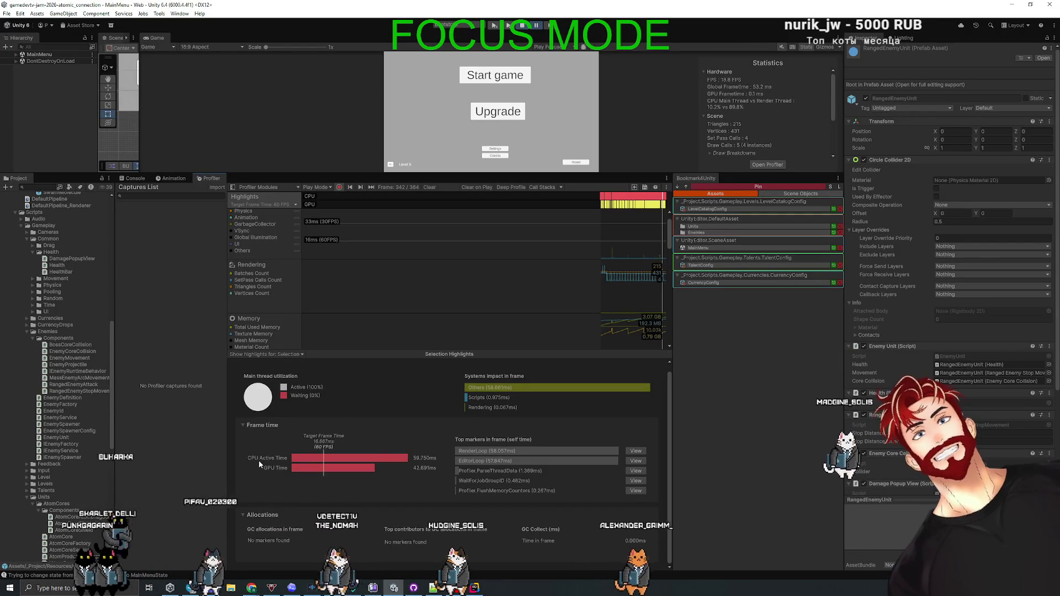
# - Review highlights for frames 349–364, then inspect frames 160 and 333 in the CPU chart
pyautogui.click(293, 355)
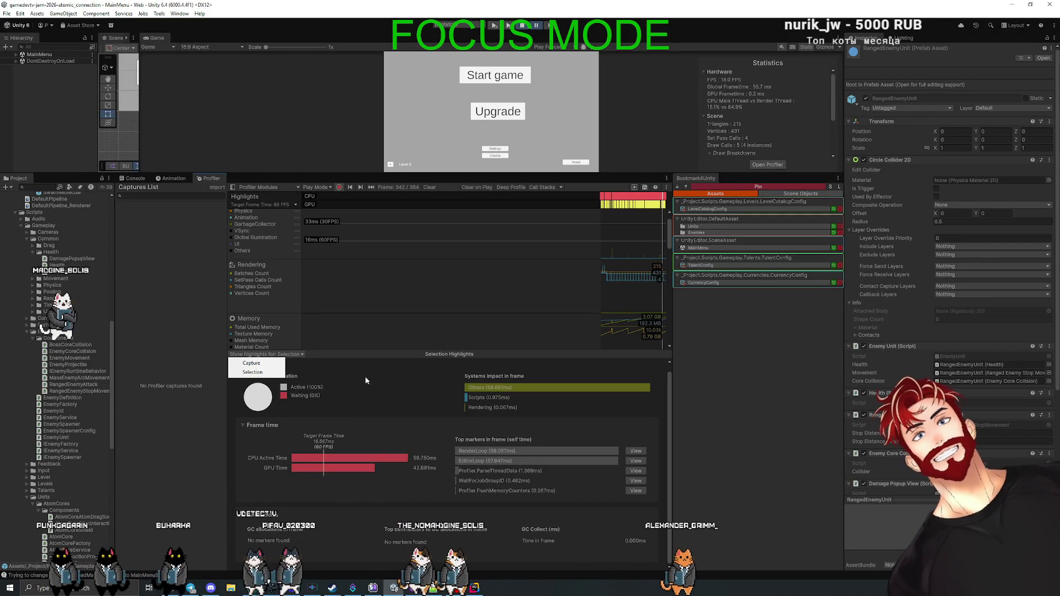
pyautogui.click(653, 200)
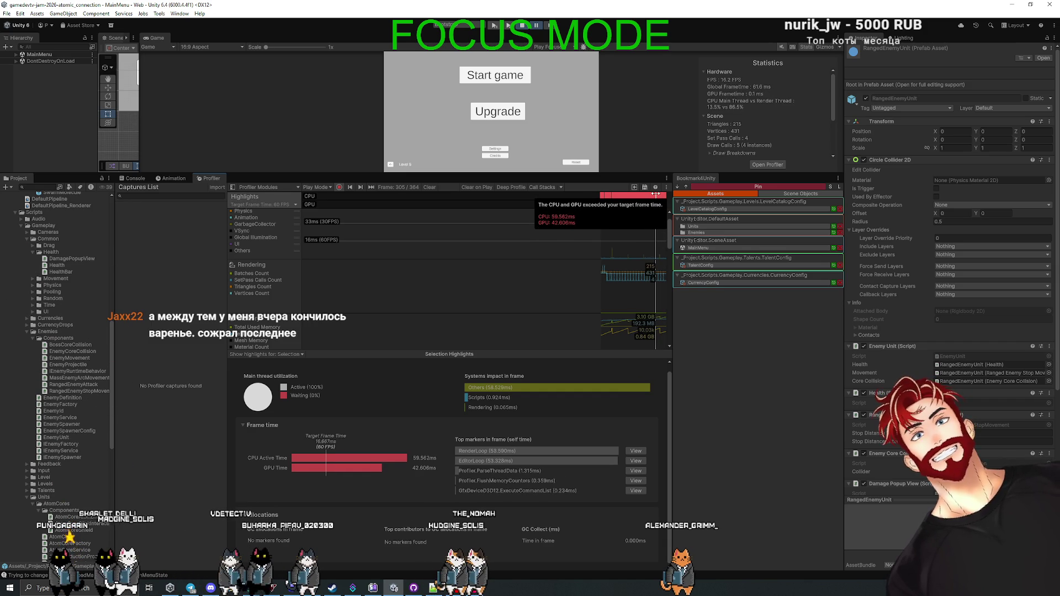
pyautogui.moveTo(663, 195); pyautogui.dragTo(666, 196)
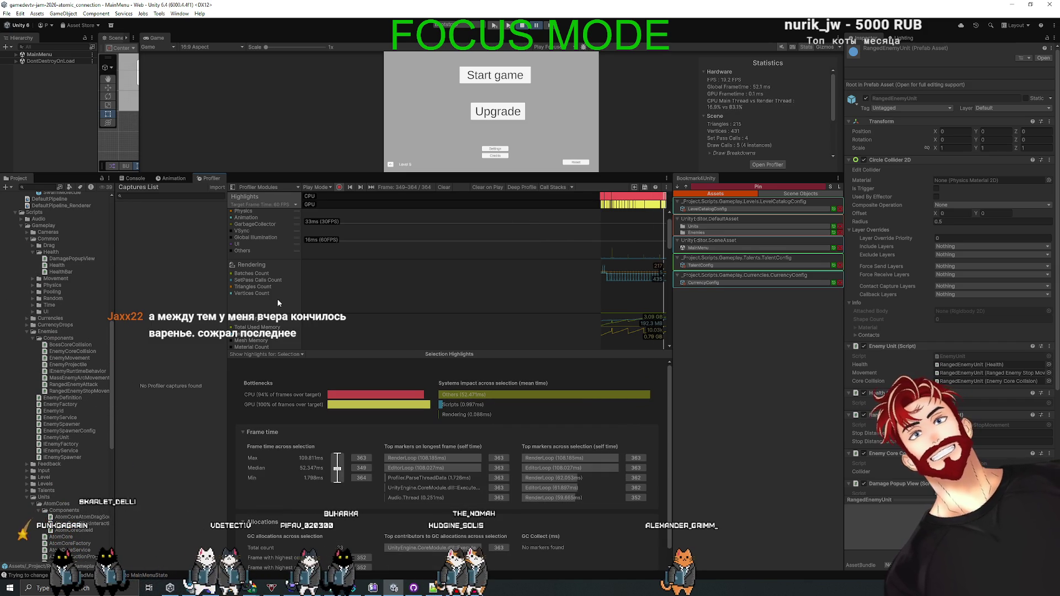
pyautogui.scroll(-5, 280, 302)
pyautogui.scroll(-5, 279, 304)
pyautogui.scroll(-5, 287, 318)
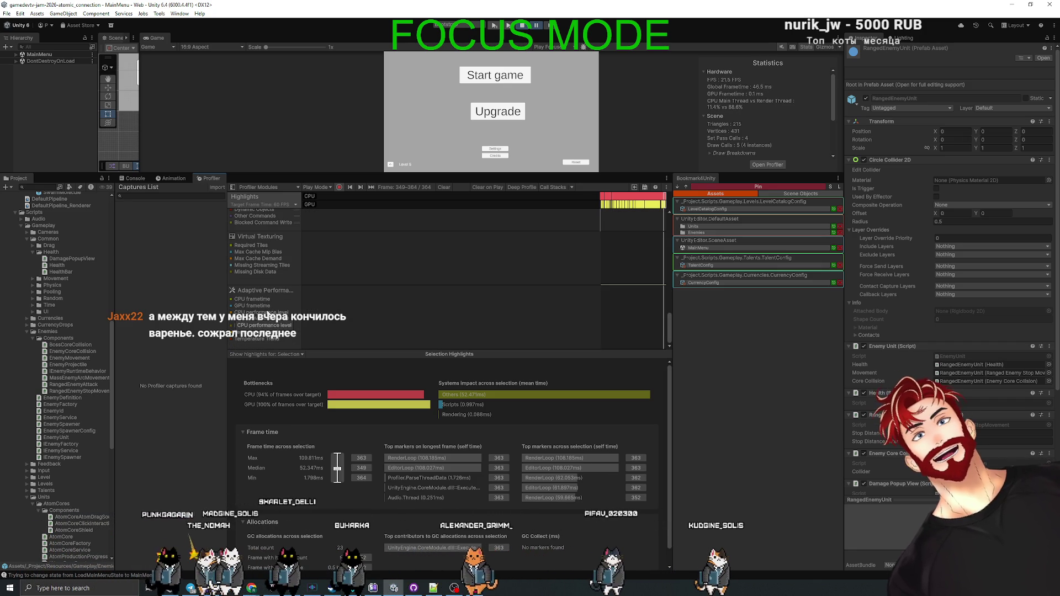
pyautogui.scroll(15, 267, 314)
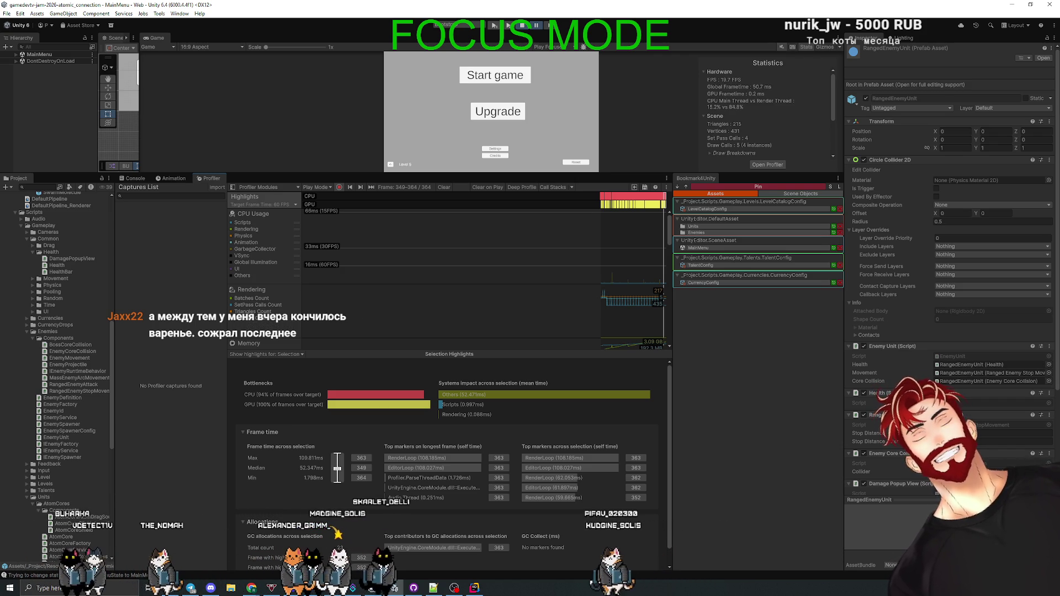
pyautogui.scroll(-3, 286, 308)
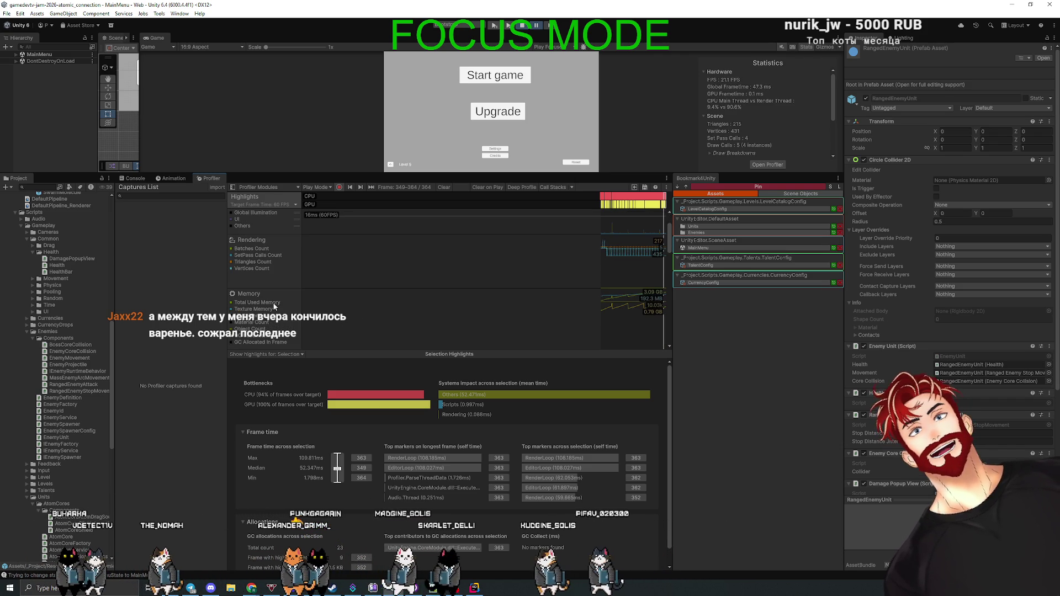
pyautogui.click(629, 197)
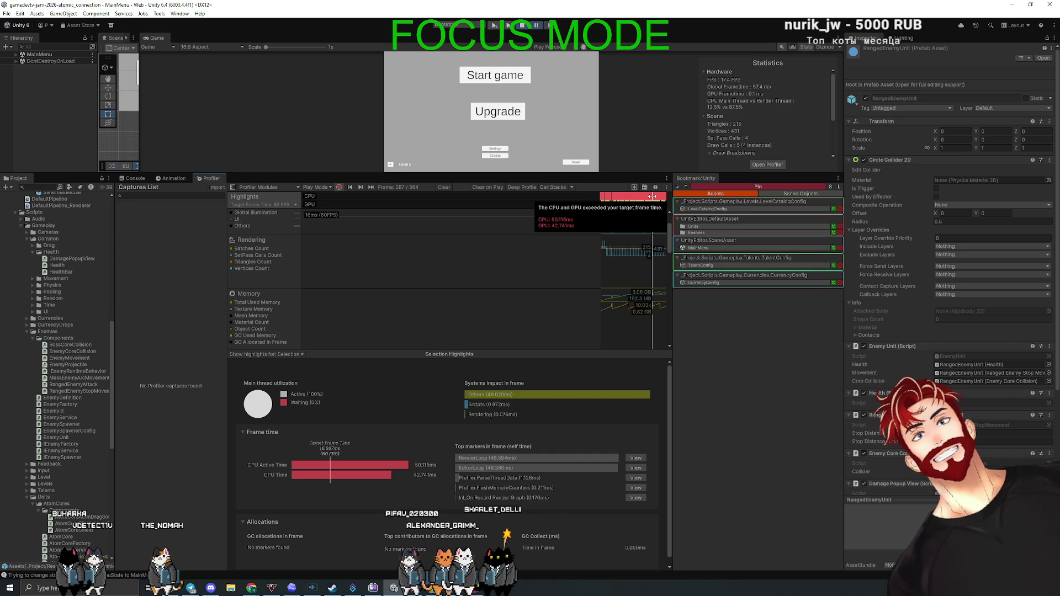
pyautogui.click(661, 197)
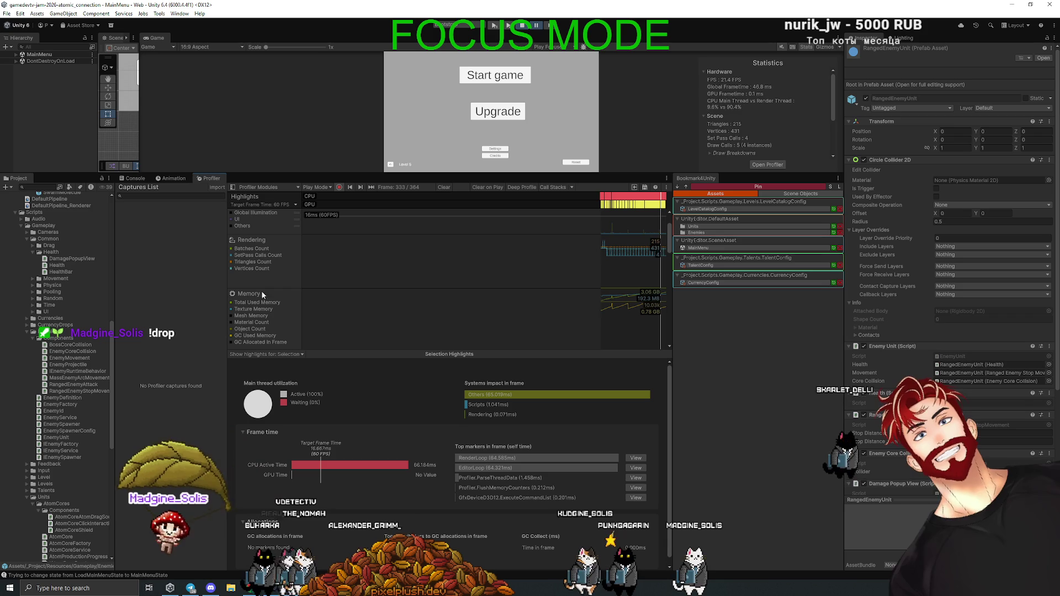
pyautogui.scroll(2, 264, 285)
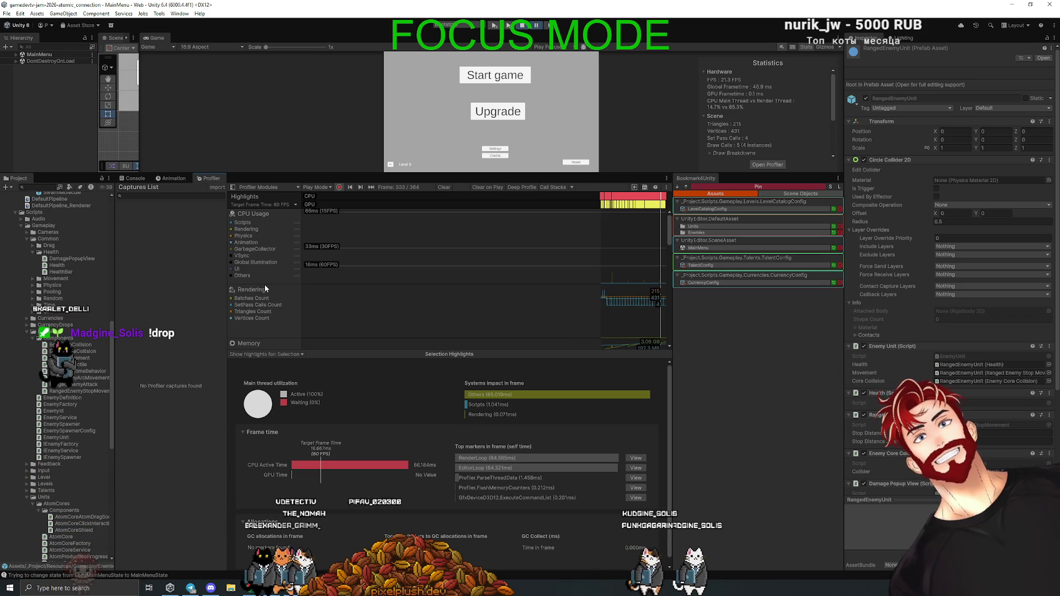
# - Switch CPU Usage to Hierarchy view and select a new frame where EditorLoop dominates
pyautogui.click(256, 213)
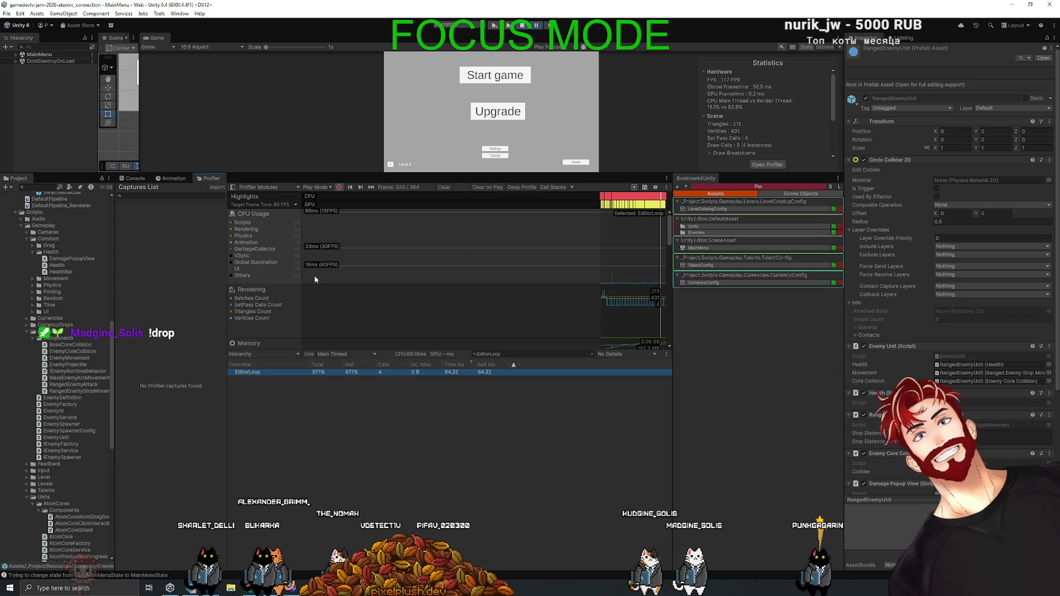
pyautogui.click(231, 275)
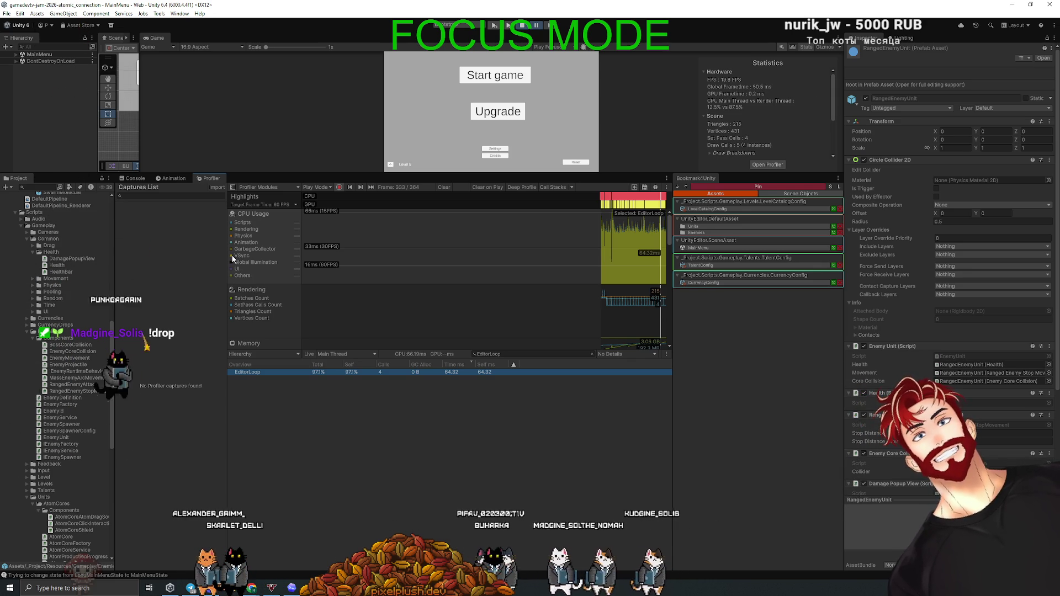
pyautogui.click(619, 251)
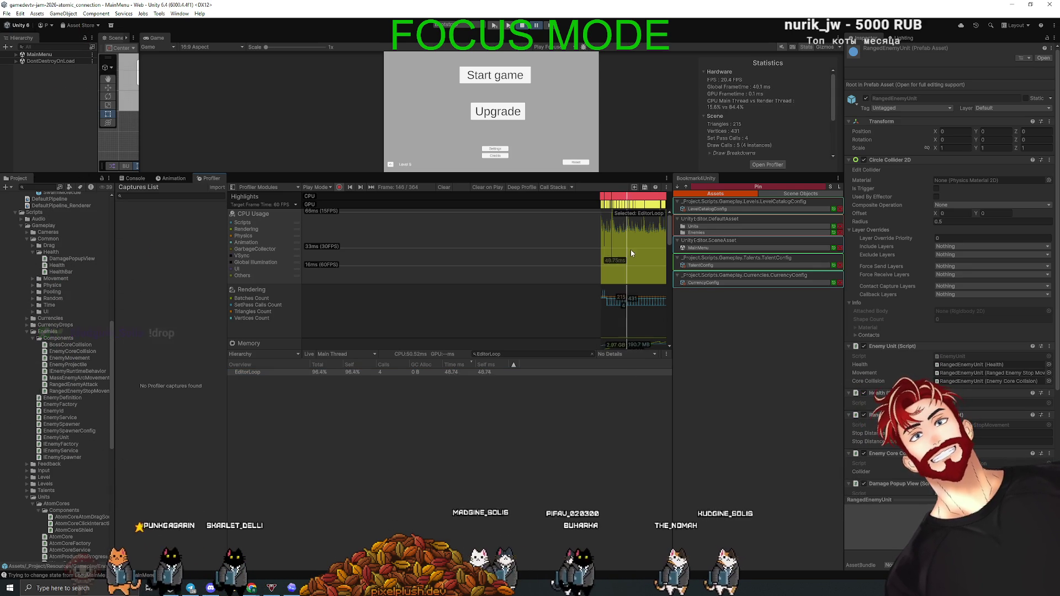
pyautogui.click(638, 251)
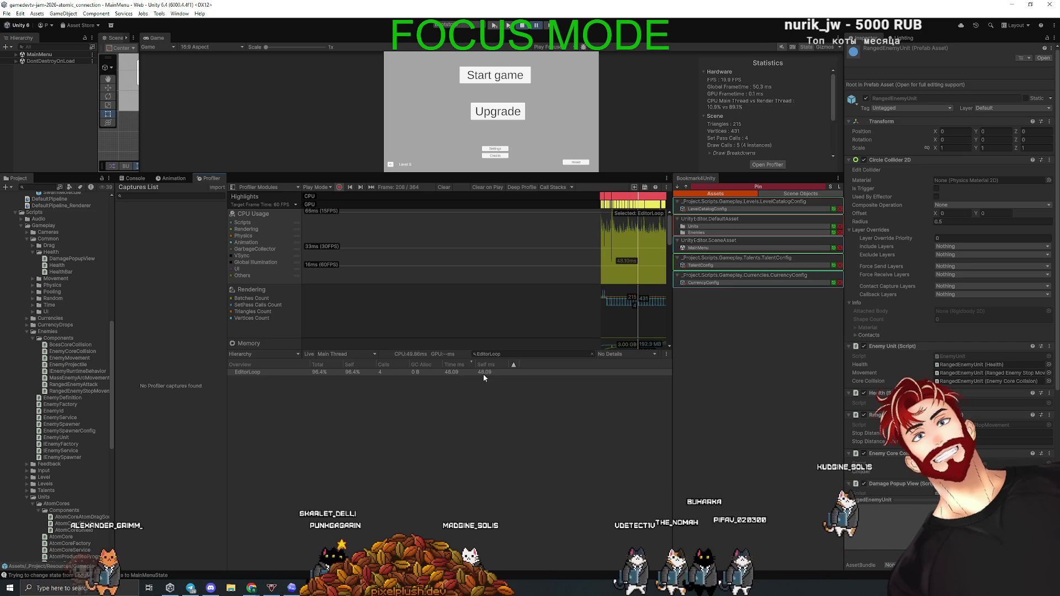
pyautogui.click(356, 398)
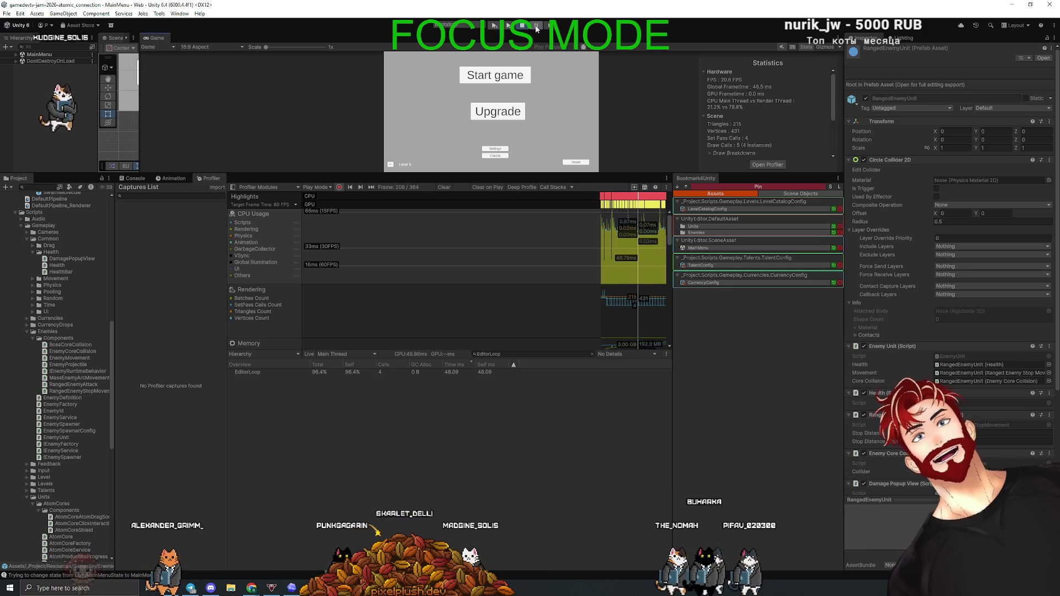
pyautogui.click(536, 27)
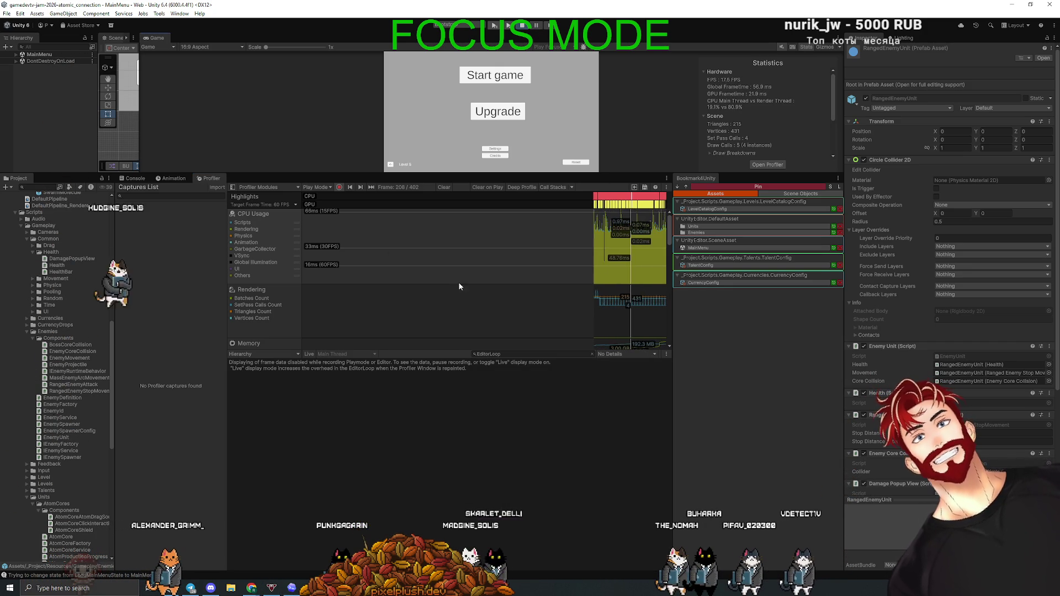
pyautogui.click(641, 245)
pyautogui.click(642, 246)
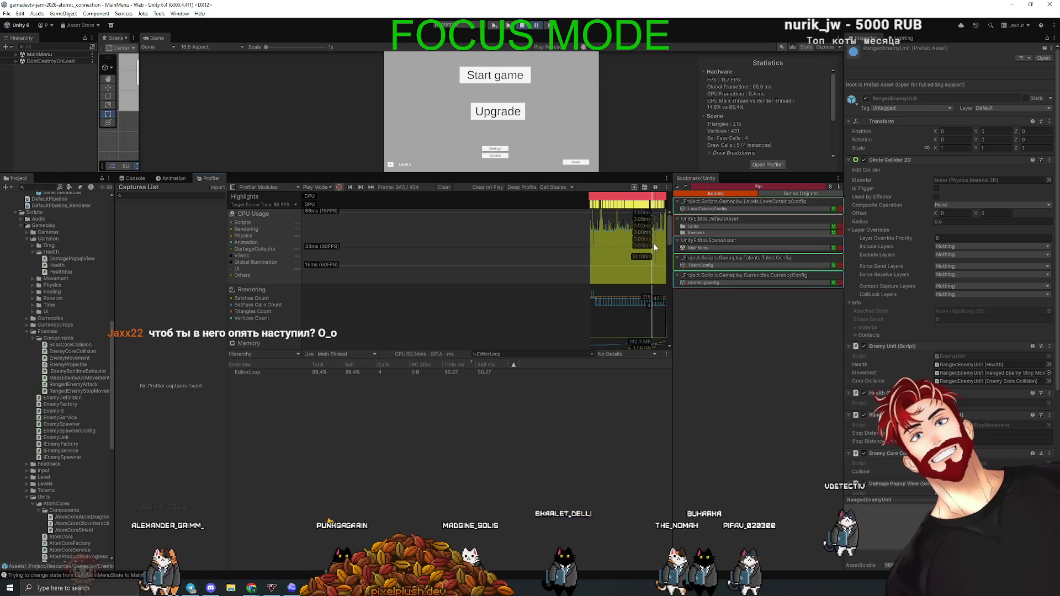
pyautogui.moveTo(644, 249)
pyautogui.mouseDown()
pyautogui.moveTo(664, 250)
pyautogui.moveTo(655, 250)
pyautogui.mouseUp()
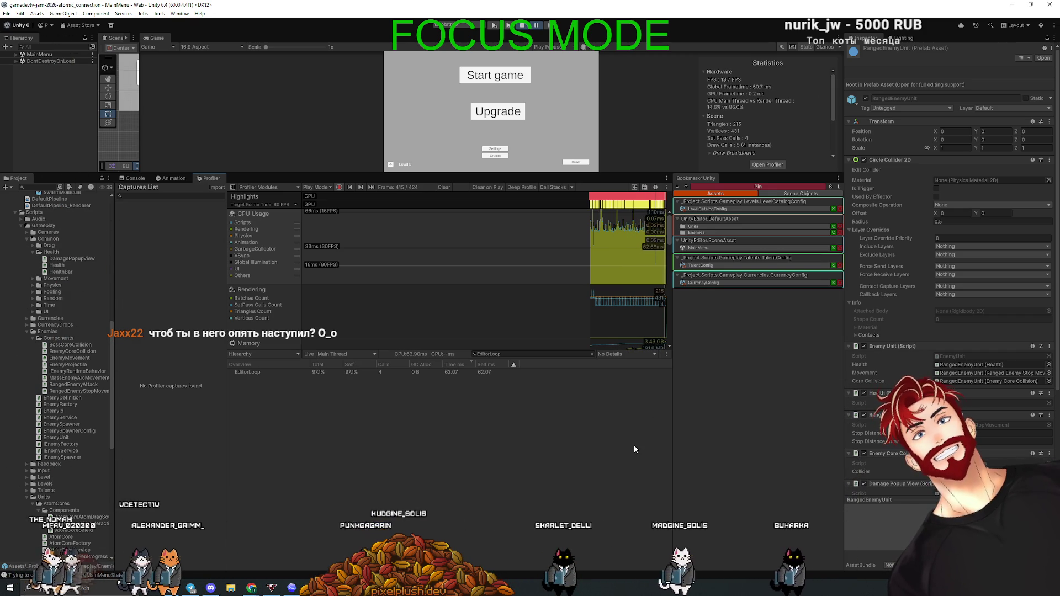
# - Screenshot the CPU chart and EditorLoop hierarchy, then send it to Codex without text
pyautogui.press('Print')
pyautogui.moveTo(695, 417)
pyautogui.mouseDown()
pyautogui.moveTo(344, 205)
pyautogui.moveTo(225, 165)
pyautogui.moveTo(234, 175)
pyautogui.mouseUp()
pyautogui.hotkey('alt', 'Tab')
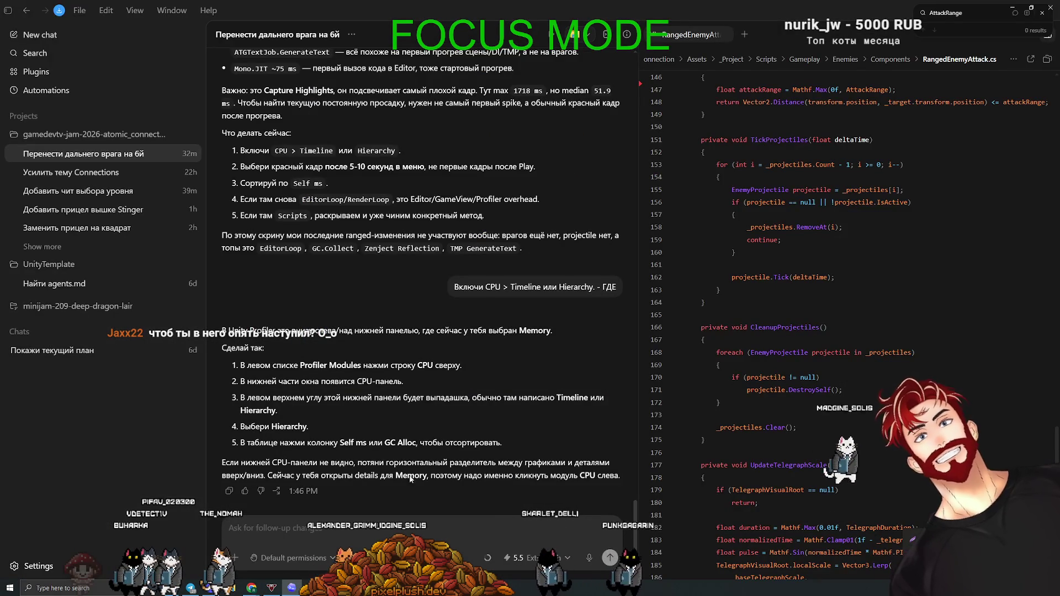
pyautogui.hotkey('ctrl', 'v')
pyautogui.press('Return')
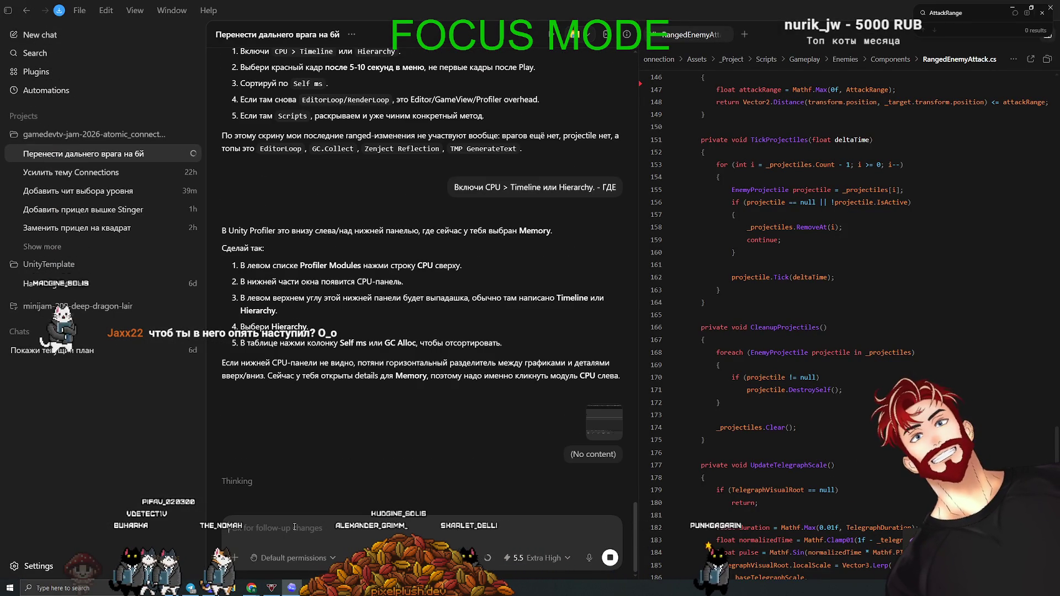